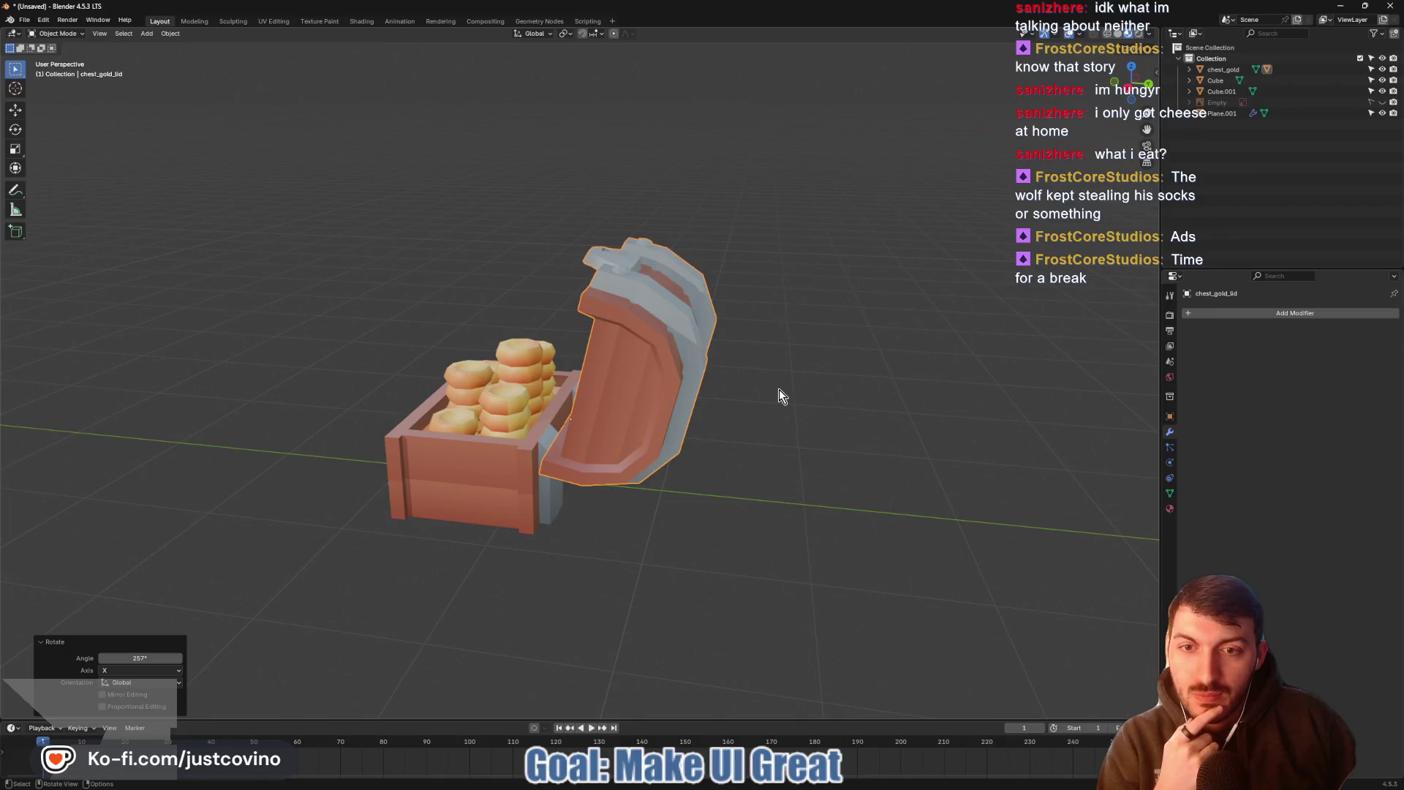
Select and frame the Cube wall, enter Edit Mode, and start a knife cut
{"action": "mouse_move", "coordinate": [776, 391]}
{"action": "middle_mouse_down"}
{"action": "mouse_move", "coordinate": [818, 393]}
{"action": "mouse_move", "coordinate": [783, 395]}
{"action": "middle_mouse_up"}
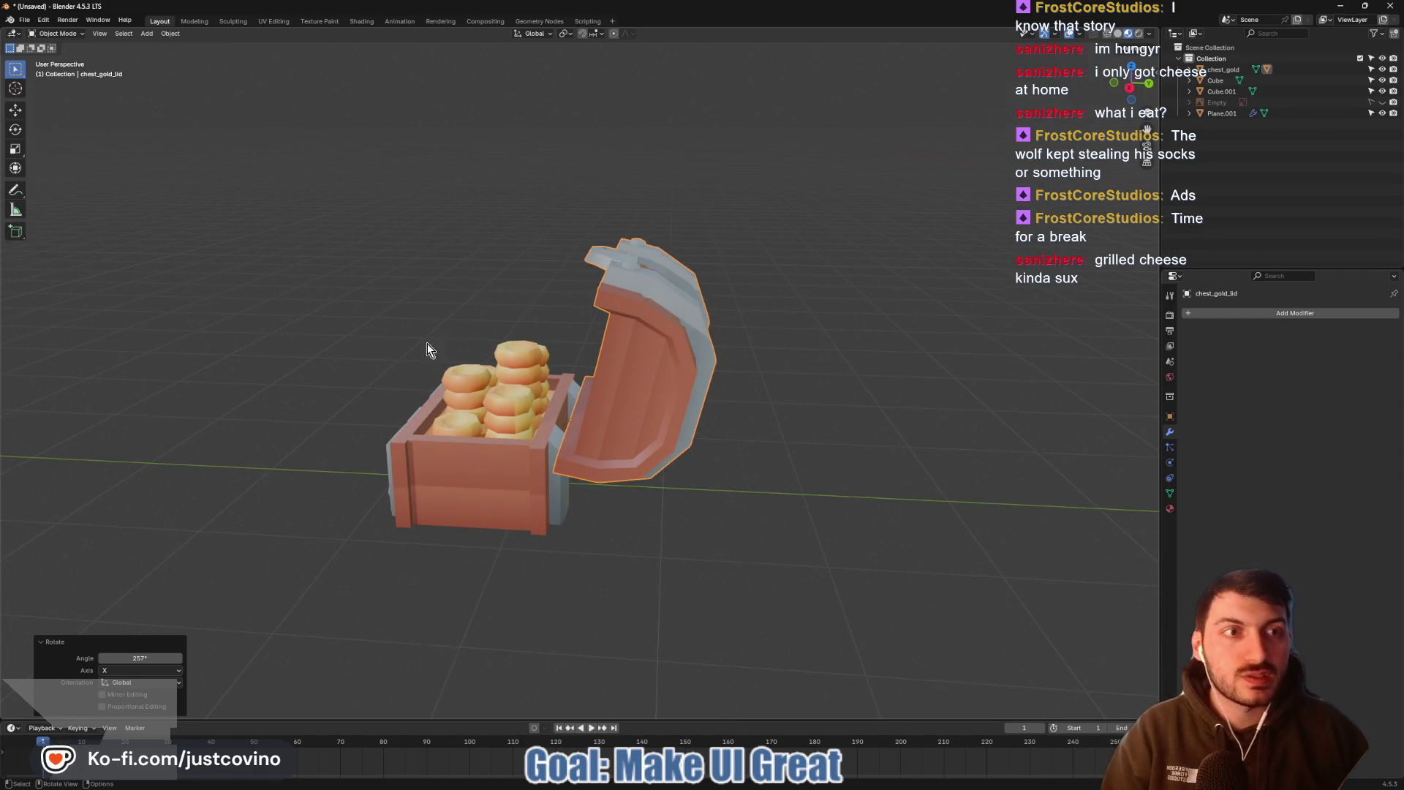
{"action": "left_click", "coordinate": [1215, 80]}
{"action": "key", "text": "KP_Decimal"}
{"action": "key", "text": "Tab"}
{"action": "key", "text": "k"}
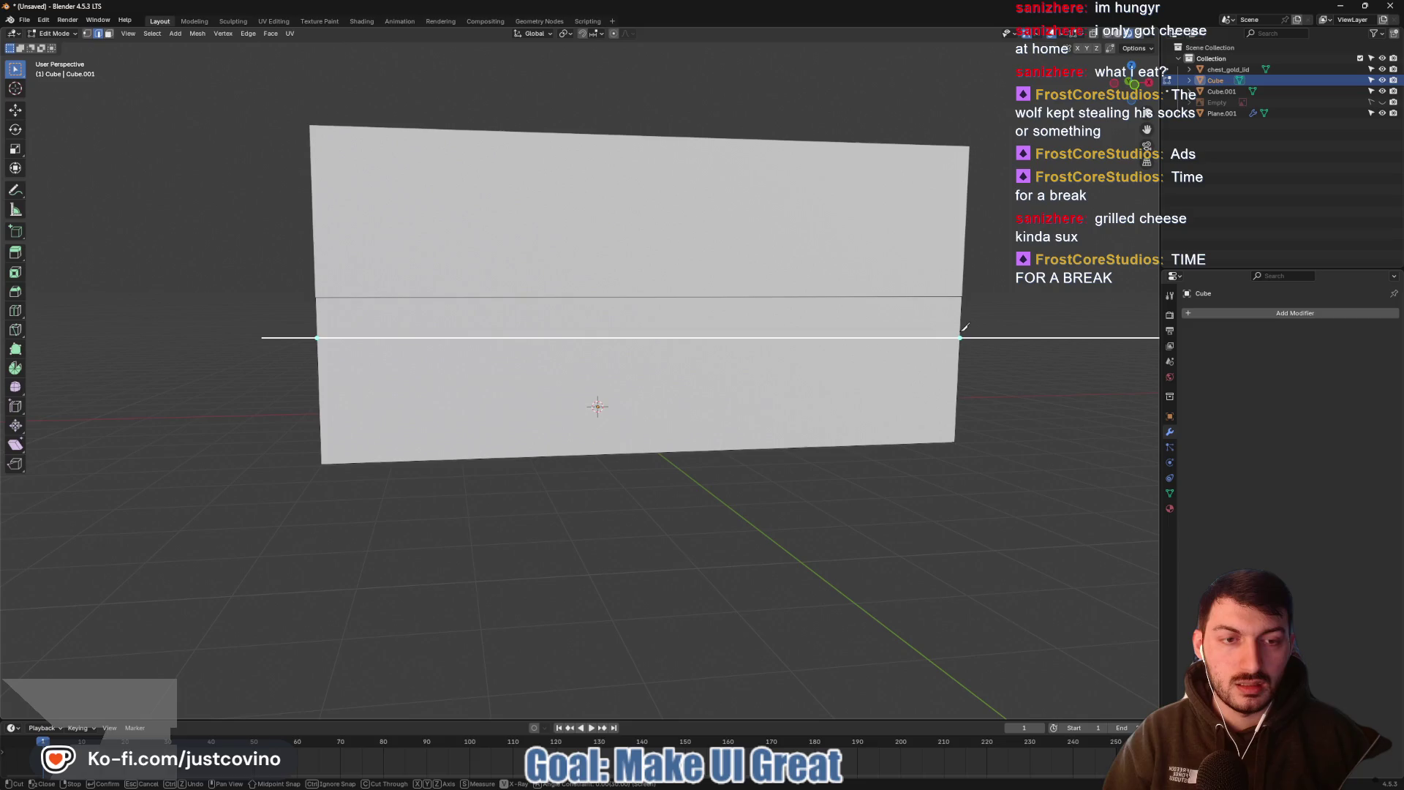
Finish the first horizontal knife cut across the wall and switch to Front Orthographic view
{"action": "left_click", "coordinate": [963, 332]}
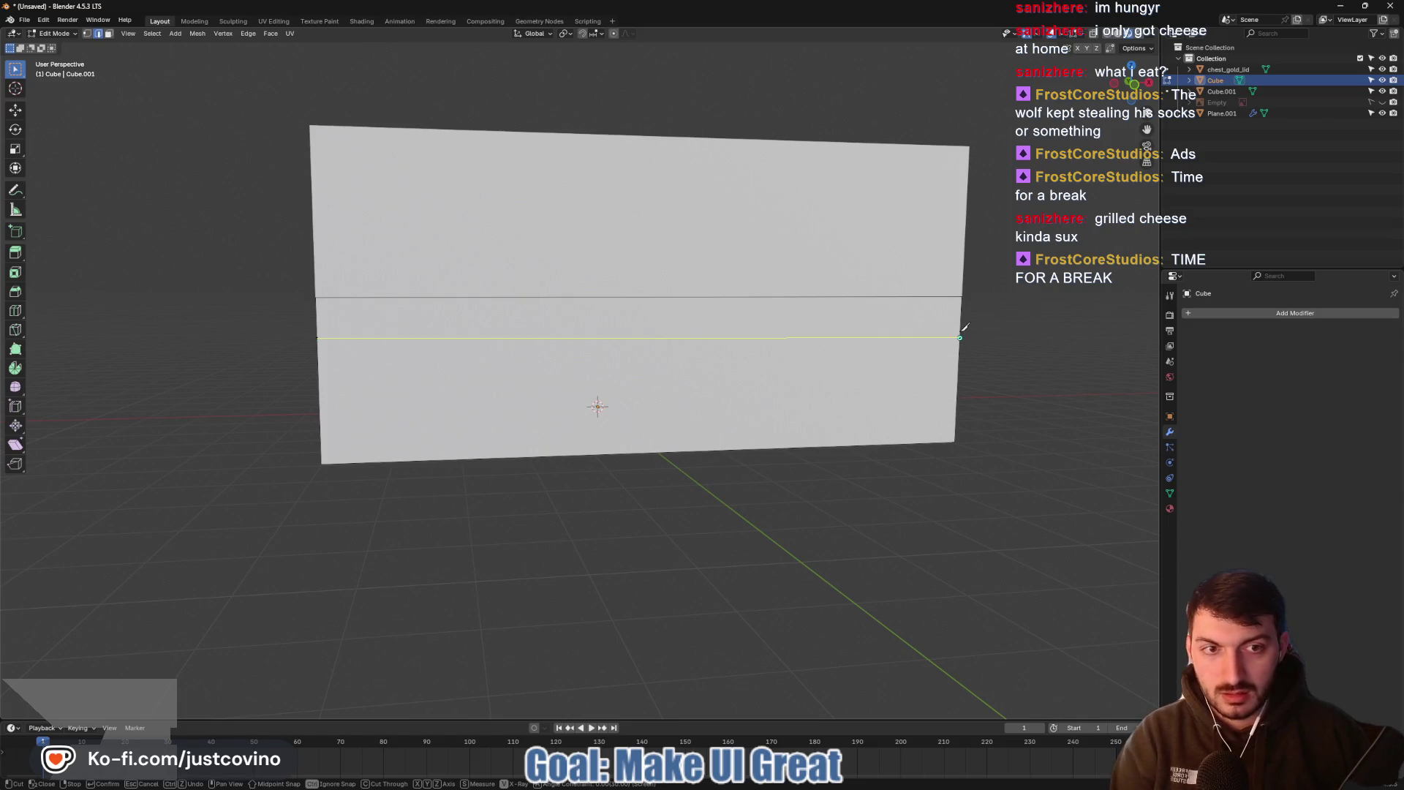
{"action": "key", "text": "Return"}
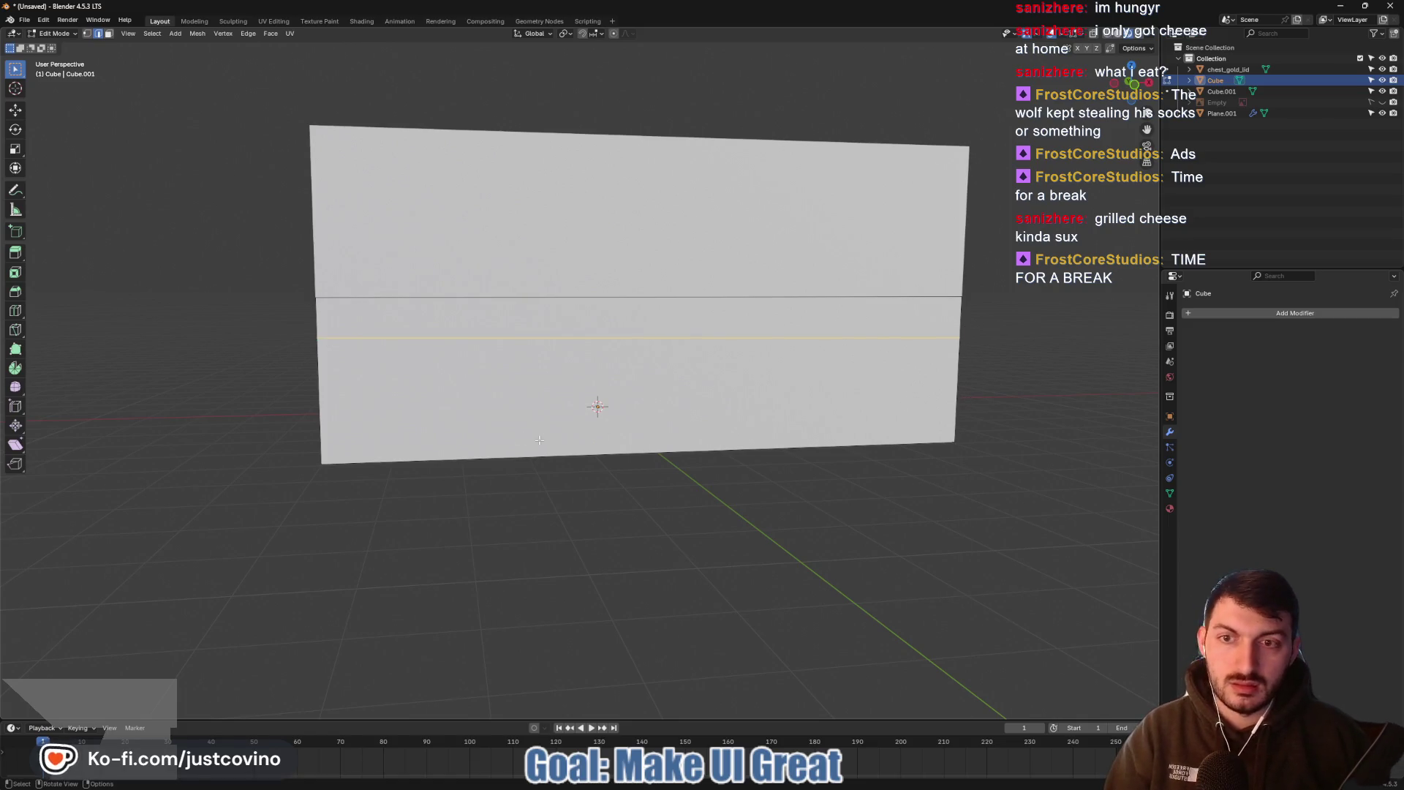
{"action": "key", "text": "KP_1"}
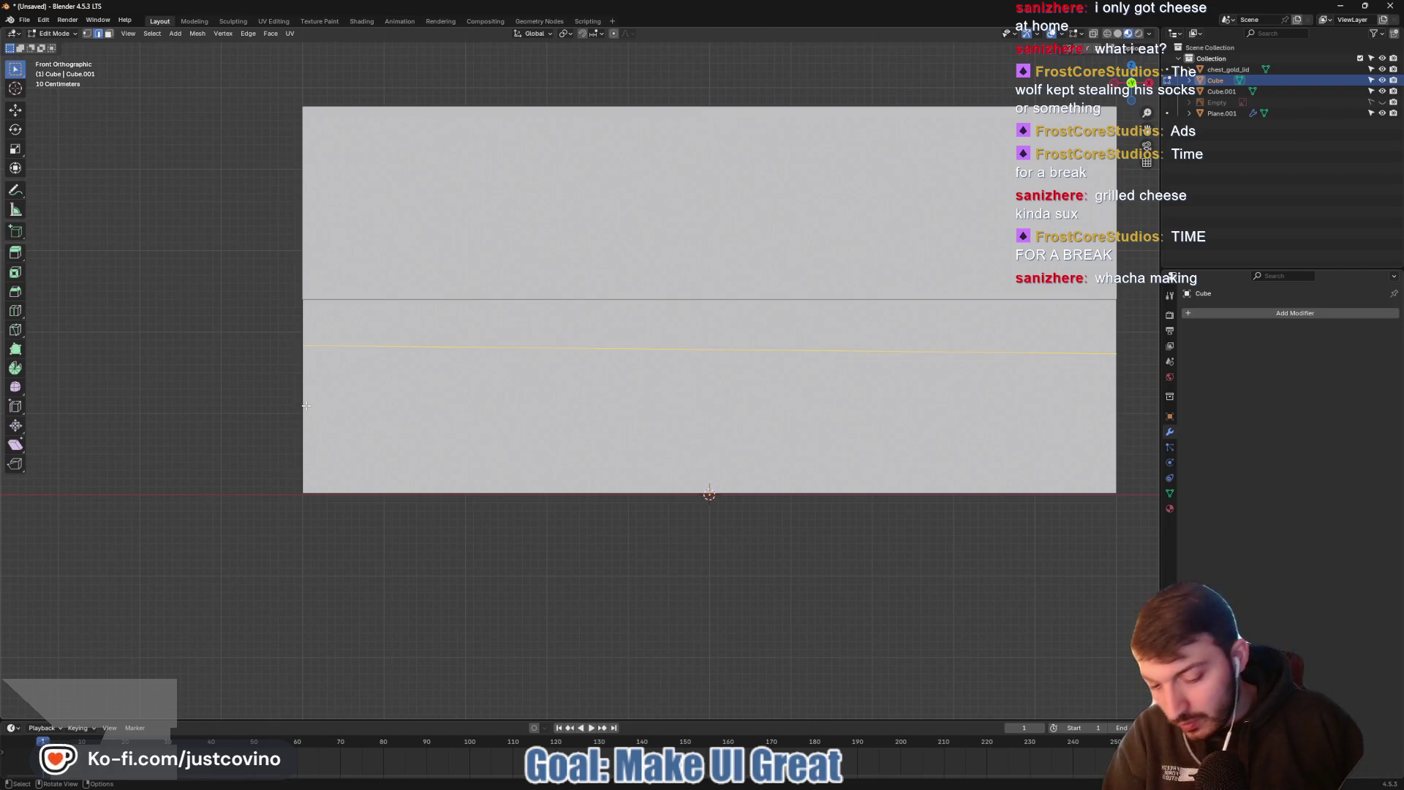
Knife a second straight, angle-constrained horizontal line edge to edge across the wall
{"action": "key", "text": "k"}
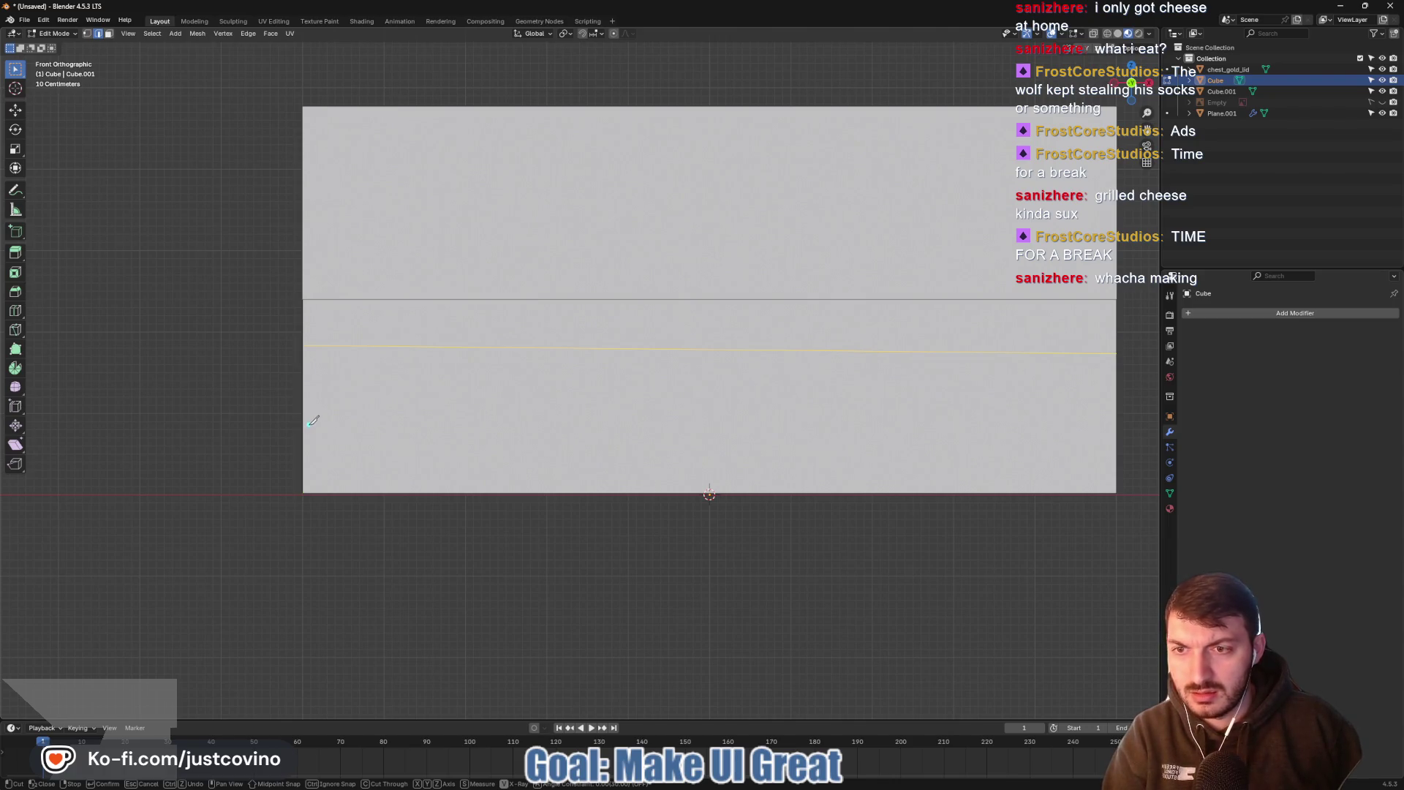
{"action": "left_click", "coordinate": [303, 422]}
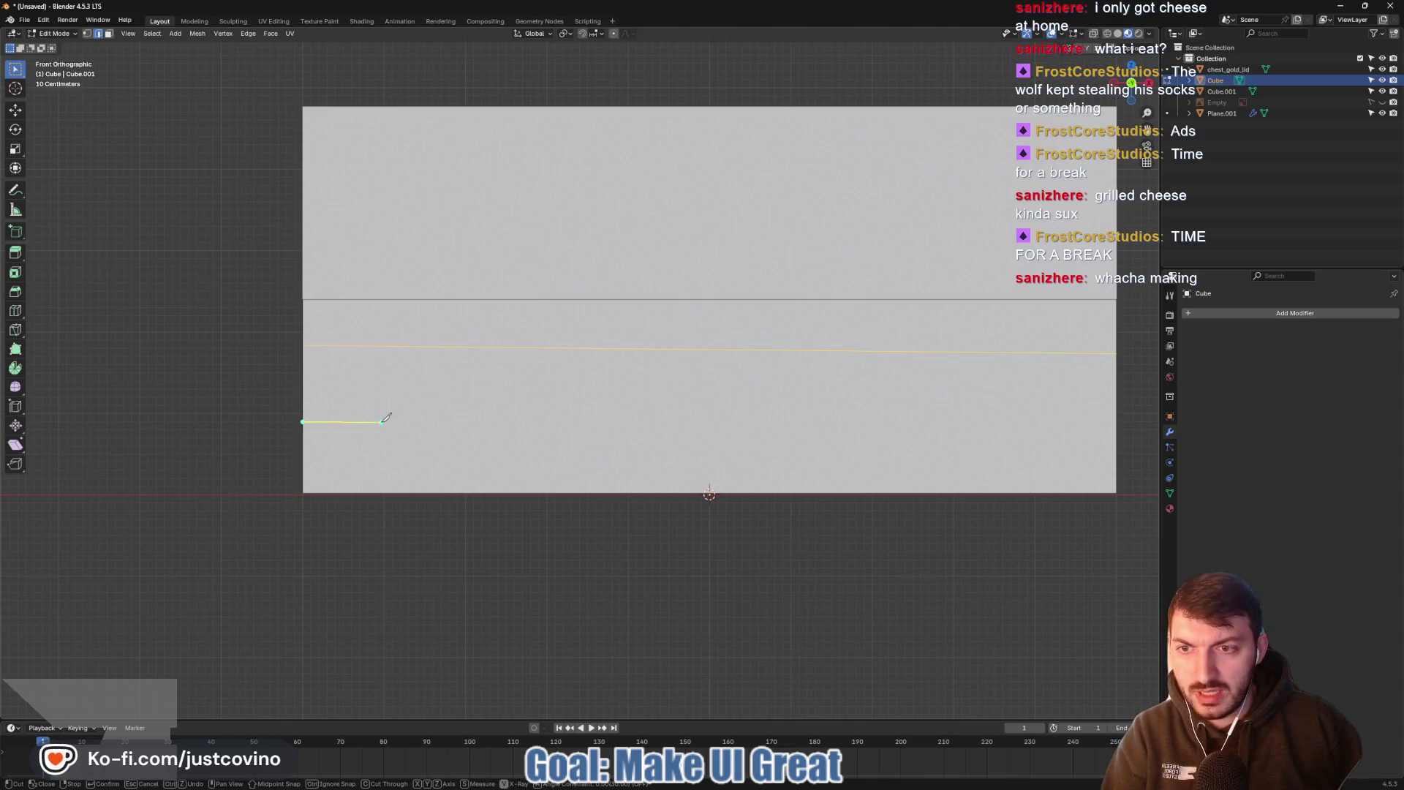
{"action": "key", "text": "a"}
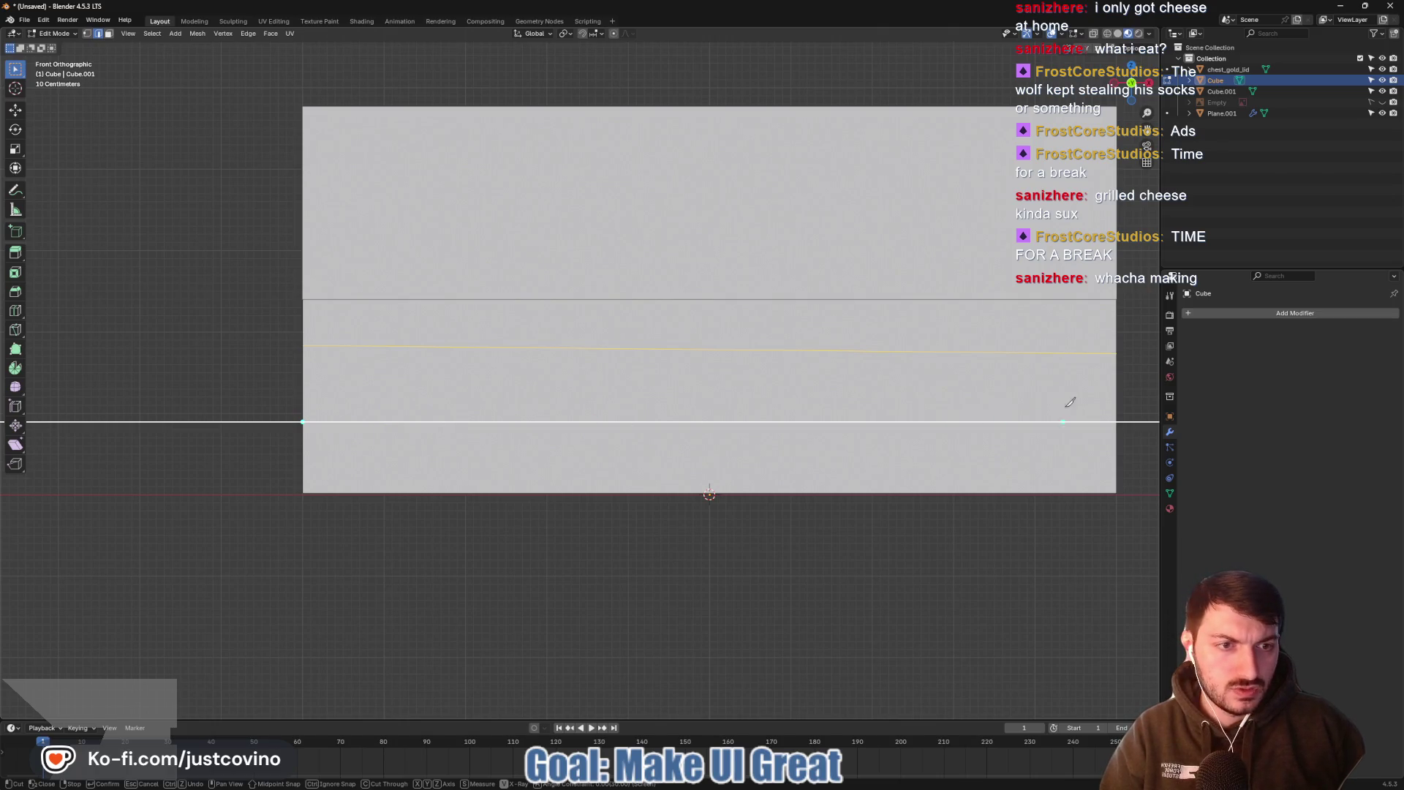
{"action": "left_click", "coordinate": [1119, 404]}
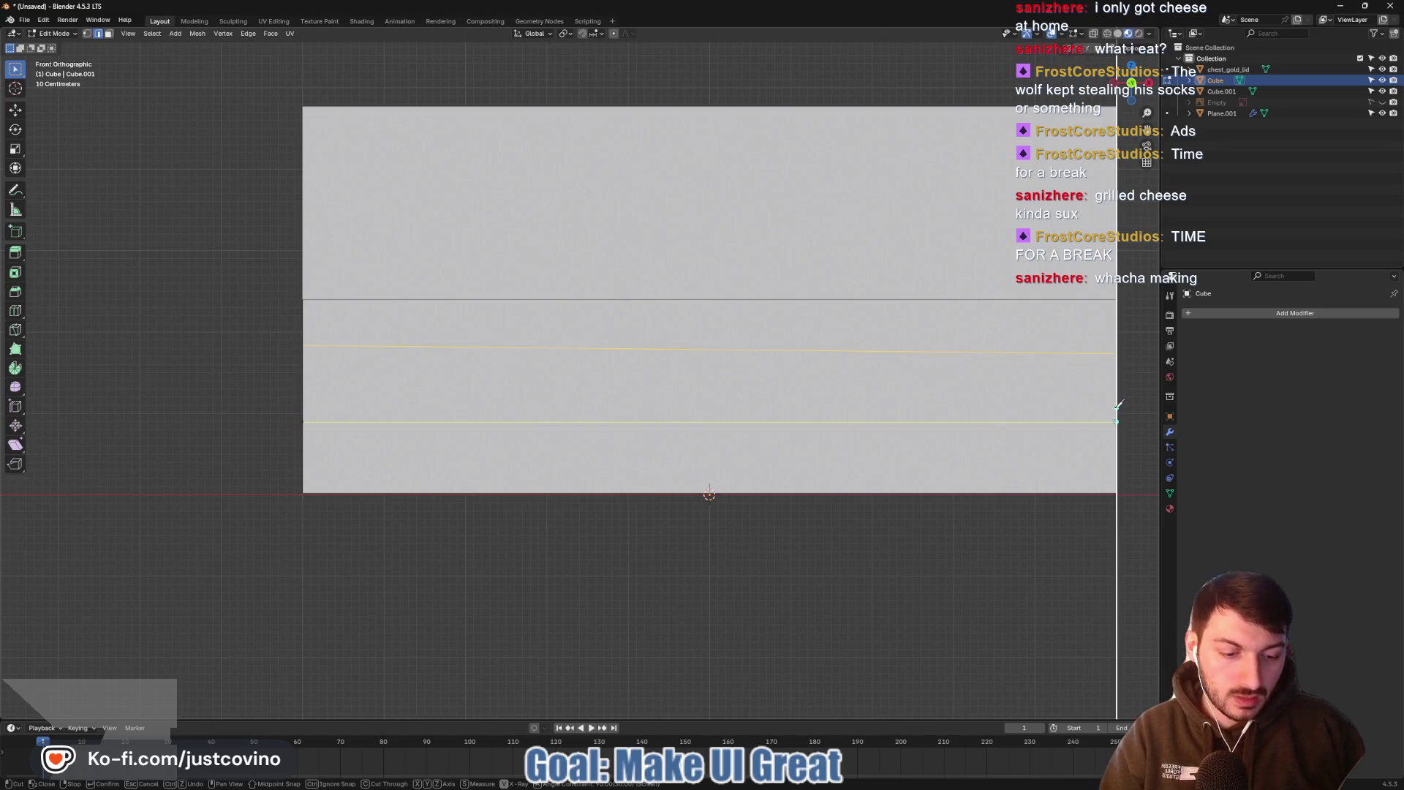
{"action": "key", "text": "Return"}
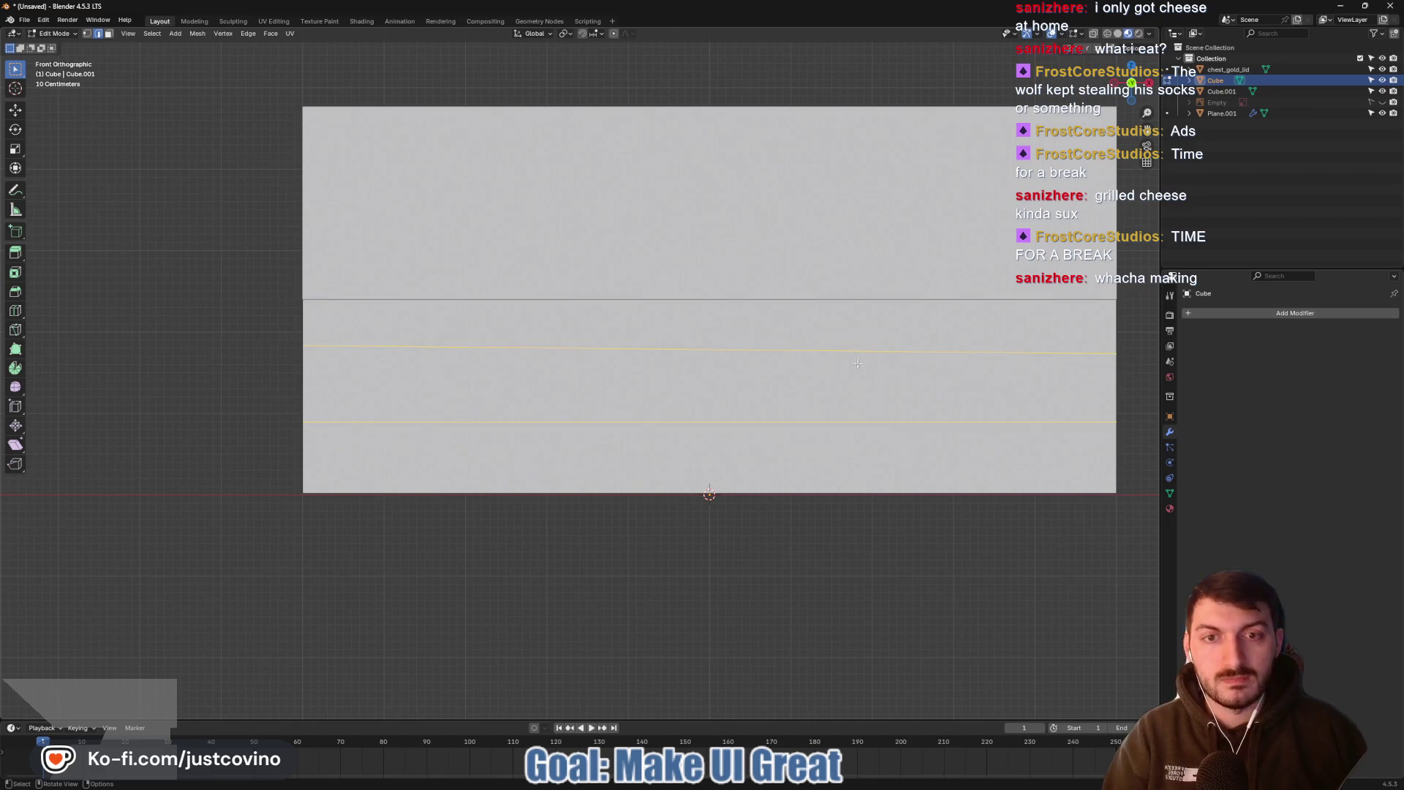
Recenter the front view of the wall and begin another knife cut
{"action": "mouse_move", "coordinate": [902, 364]}
{"action": "middle_mouse_down", "text": "shift"}
{"action": "mouse_move", "coordinate": [822, 386]}
{"action": "mouse_move", "coordinate": [951, 293]}
{"action": "mouse_move", "coordinate": [1132, 99]}
{"action": "middle_mouse_up", "text": "shift"}
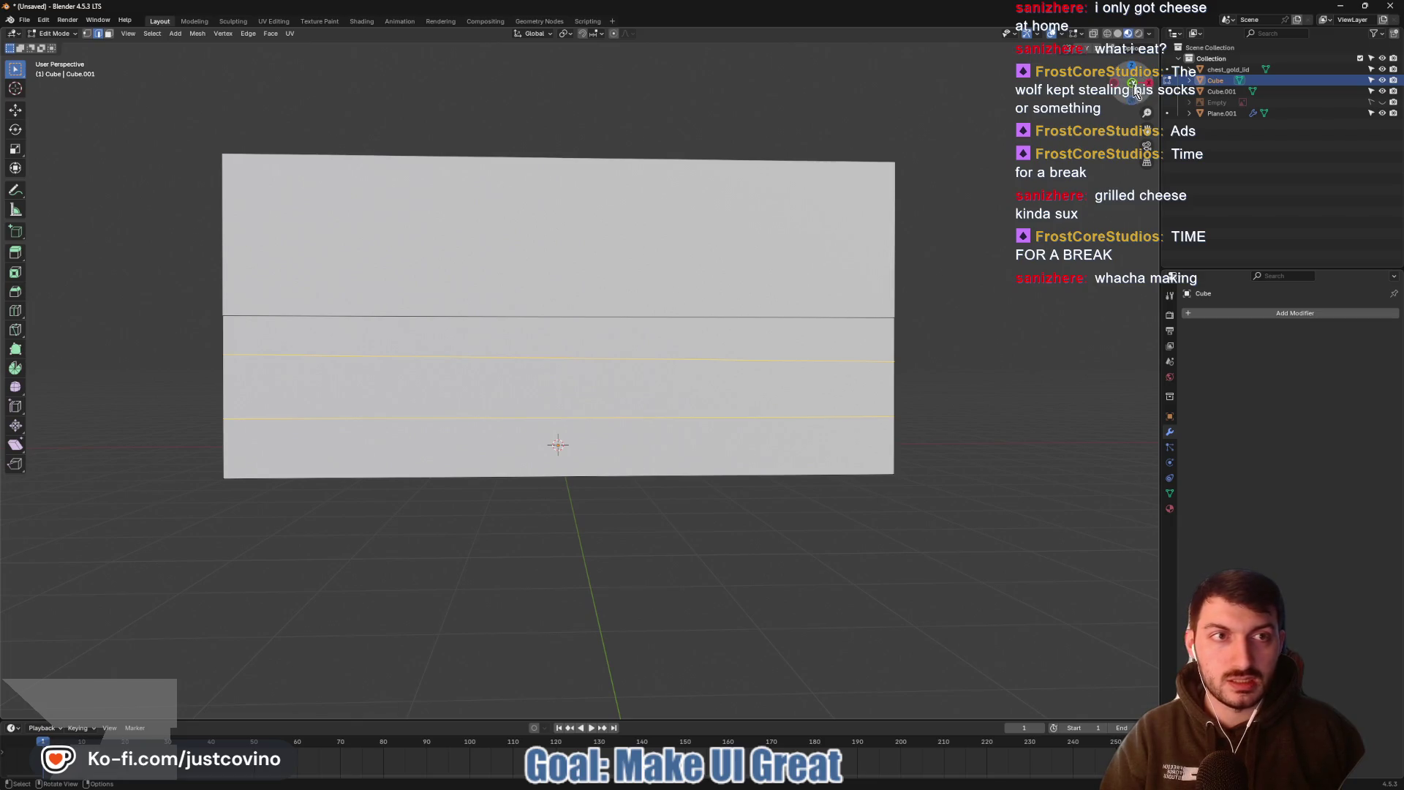
{"action": "left_click", "coordinate": [1133, 86]}
{"action": "key", "text": "k"}
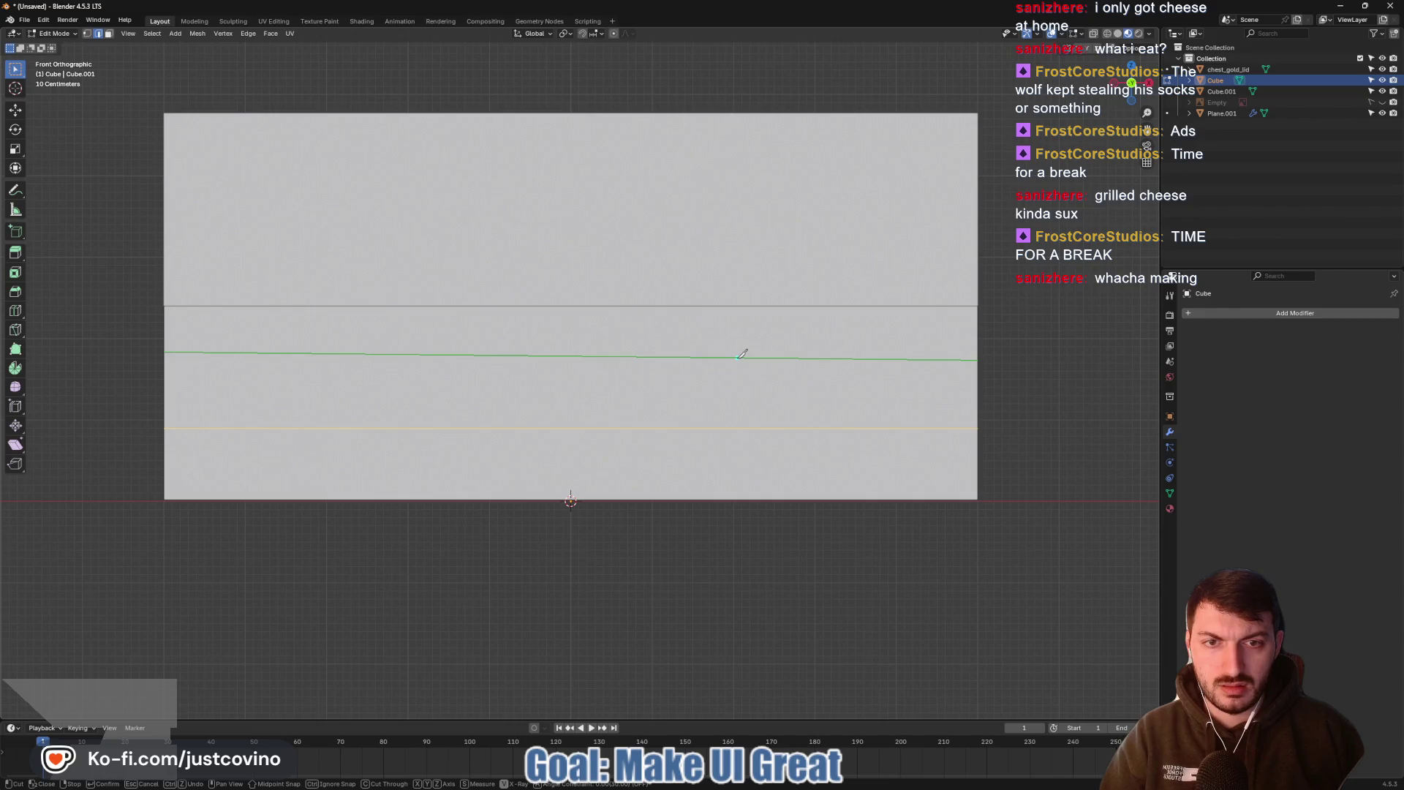
Cut the first two straight vertical edges through the band with the knife
{"action": "left_click", "coordinate": [738, 357]}
{"action": "key", "text": "a"}
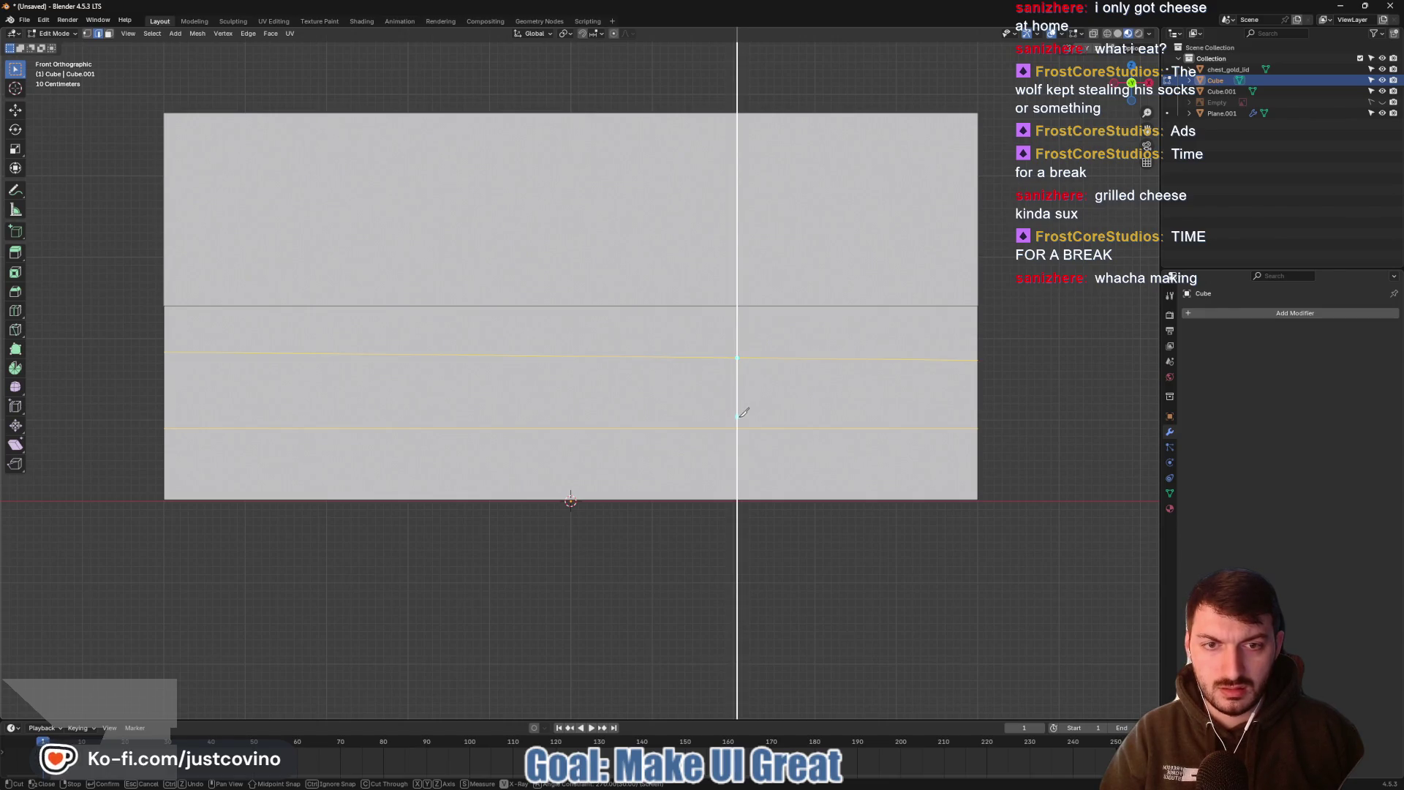
{"action": "left_click", "coordinate": [738, 427]}
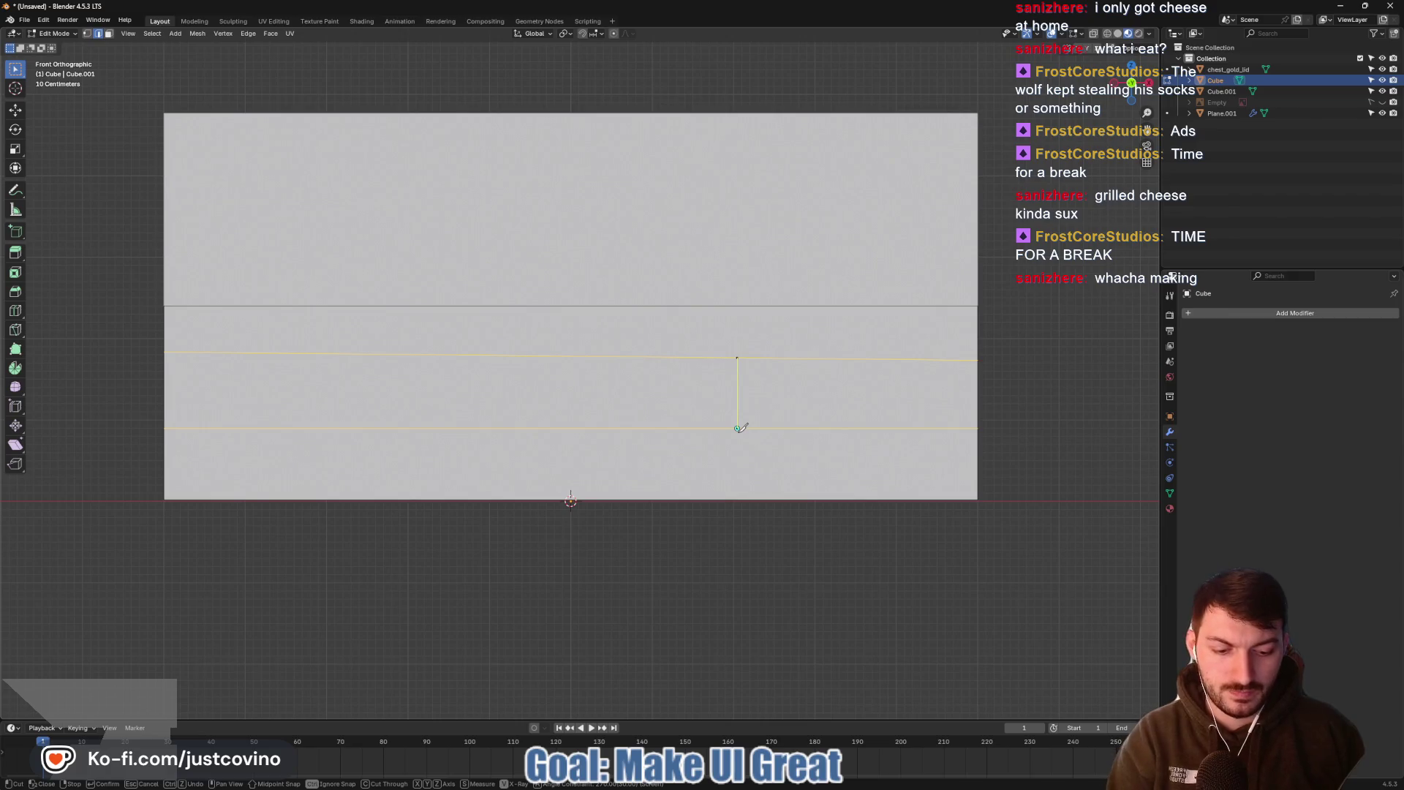
{"action": "key", "text": "Return"}
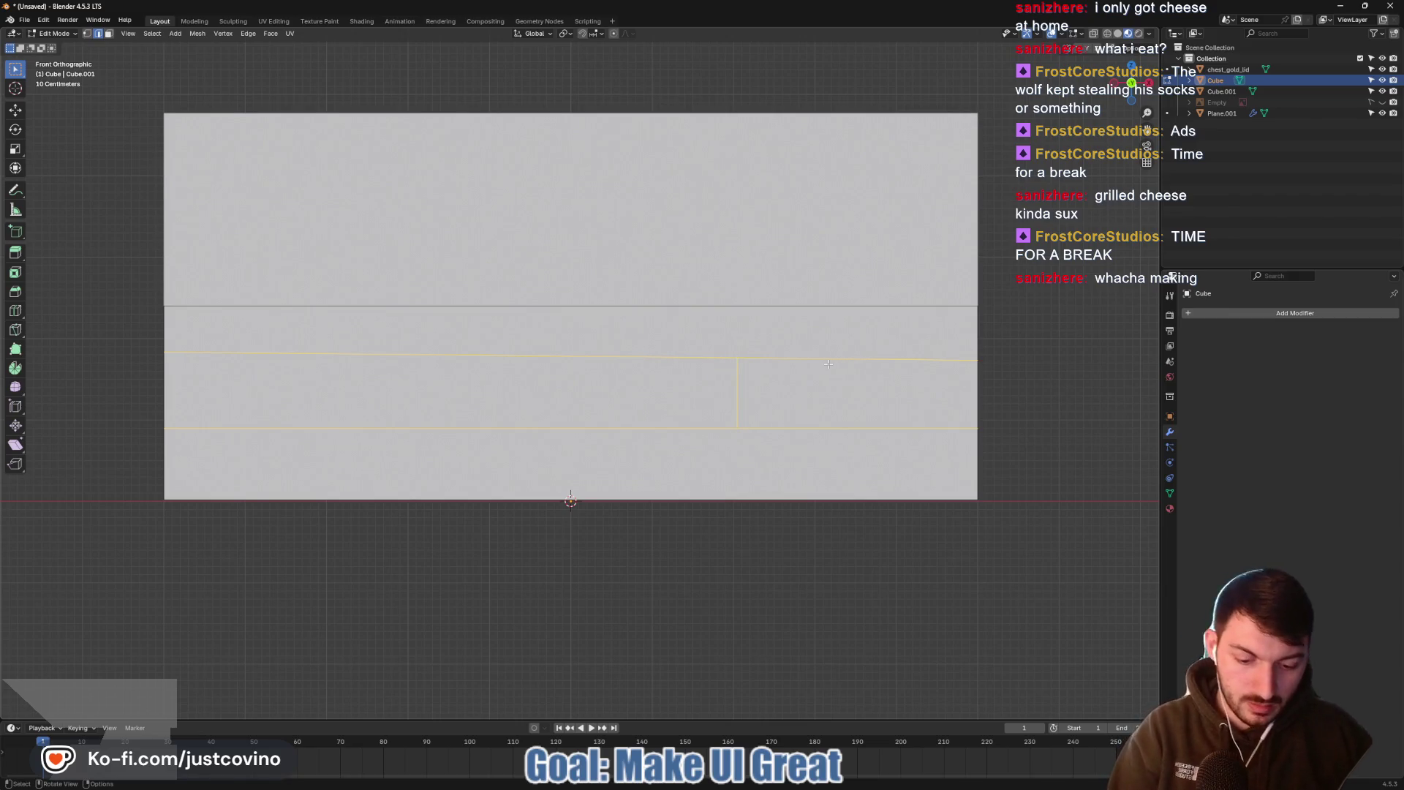
{"action": "key", "text": "k"}
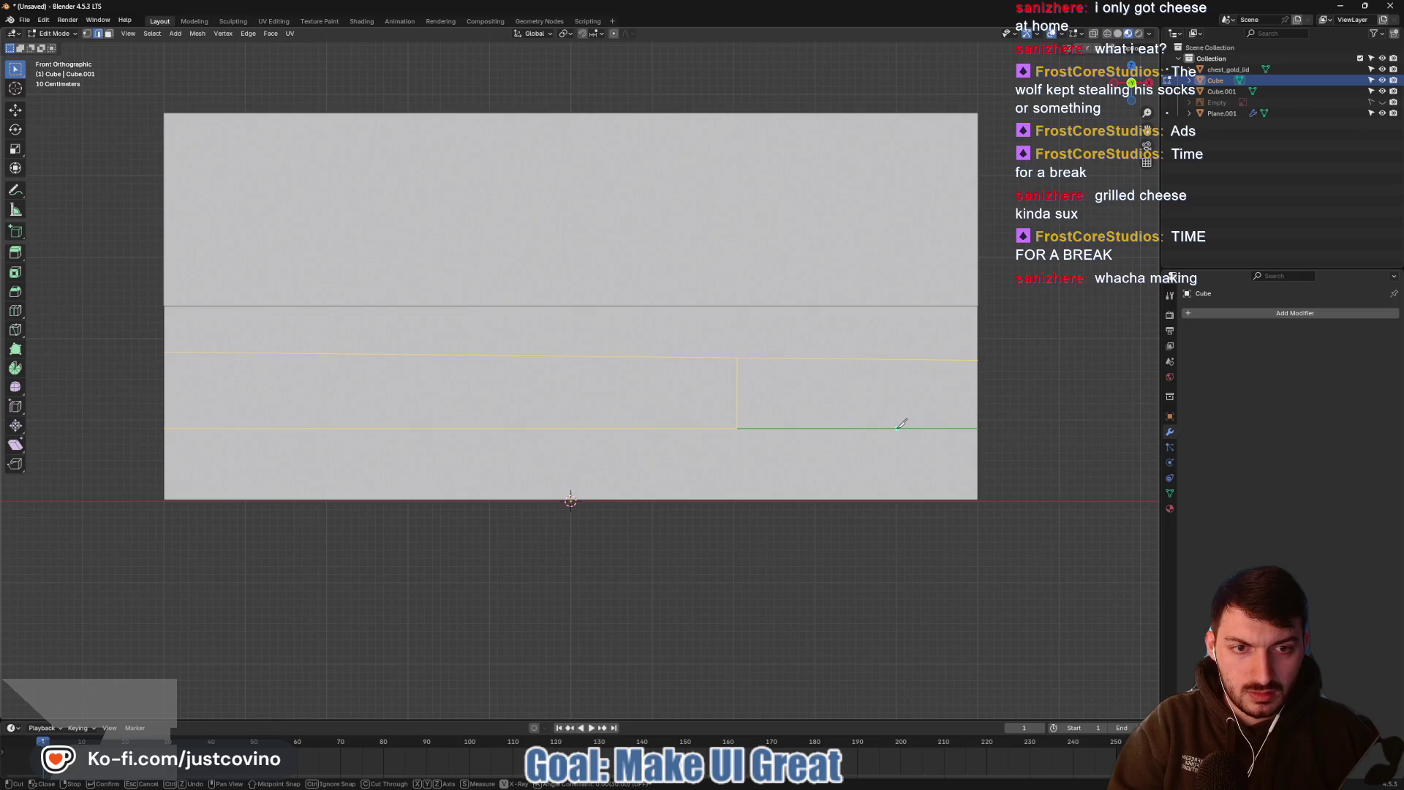
{"action": "left_click", "coordinate": [897, 428]}
{"action": "key", "text": "a"}
{"action": "left_click", "coordinate": [897, 358]}
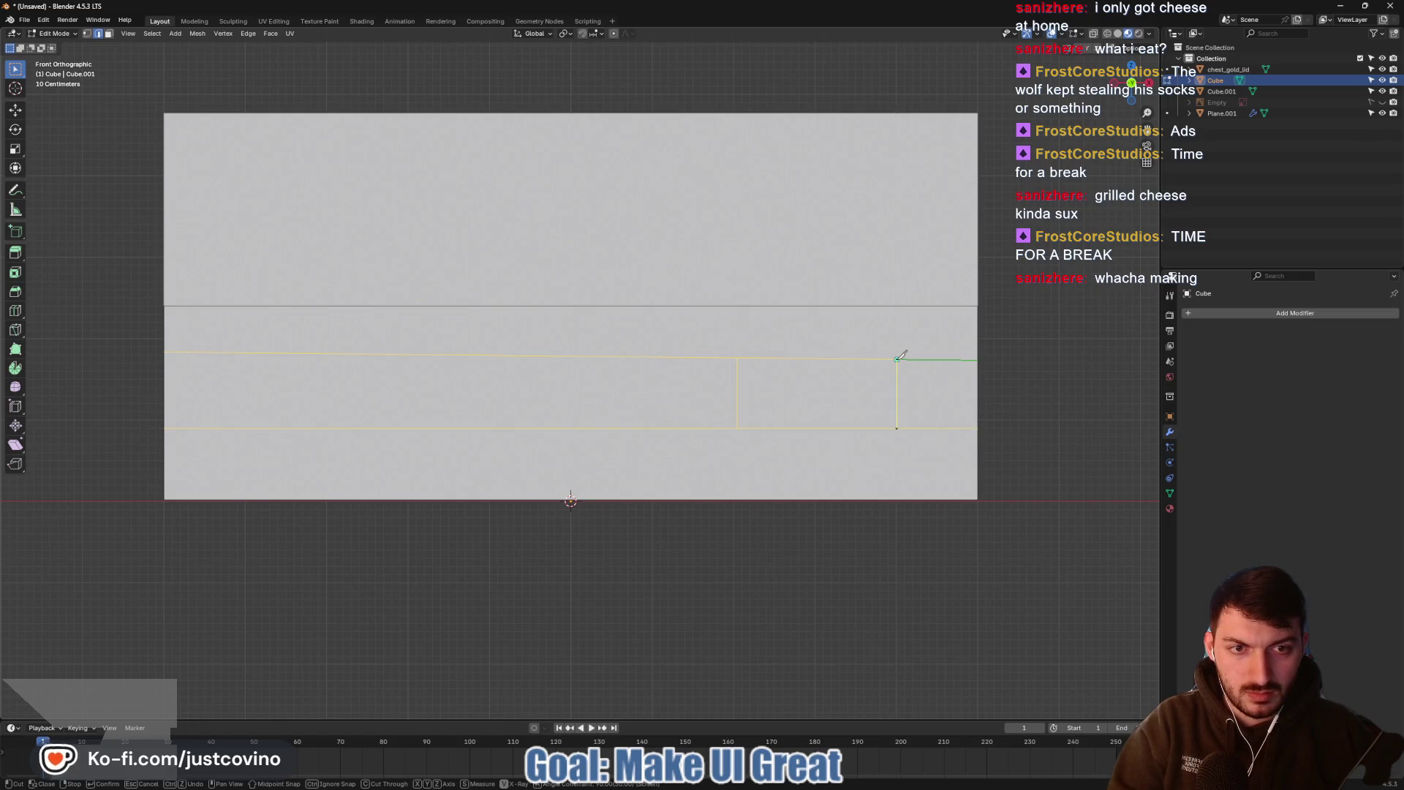
{"action": "key", "text": "Return"}
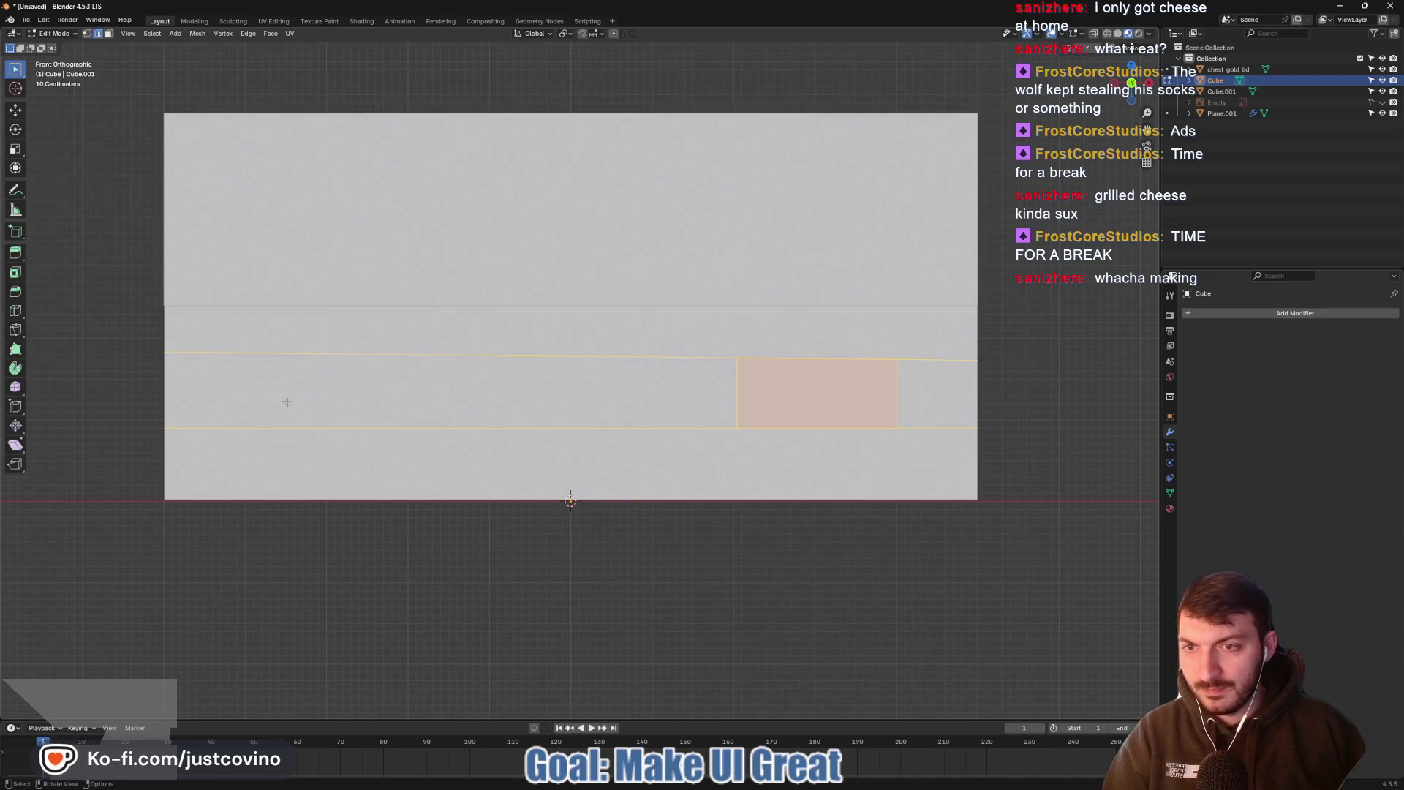
Cut two more vertical edges near the band's left end, then clear the selection
{"action": "key", "text": "k"}
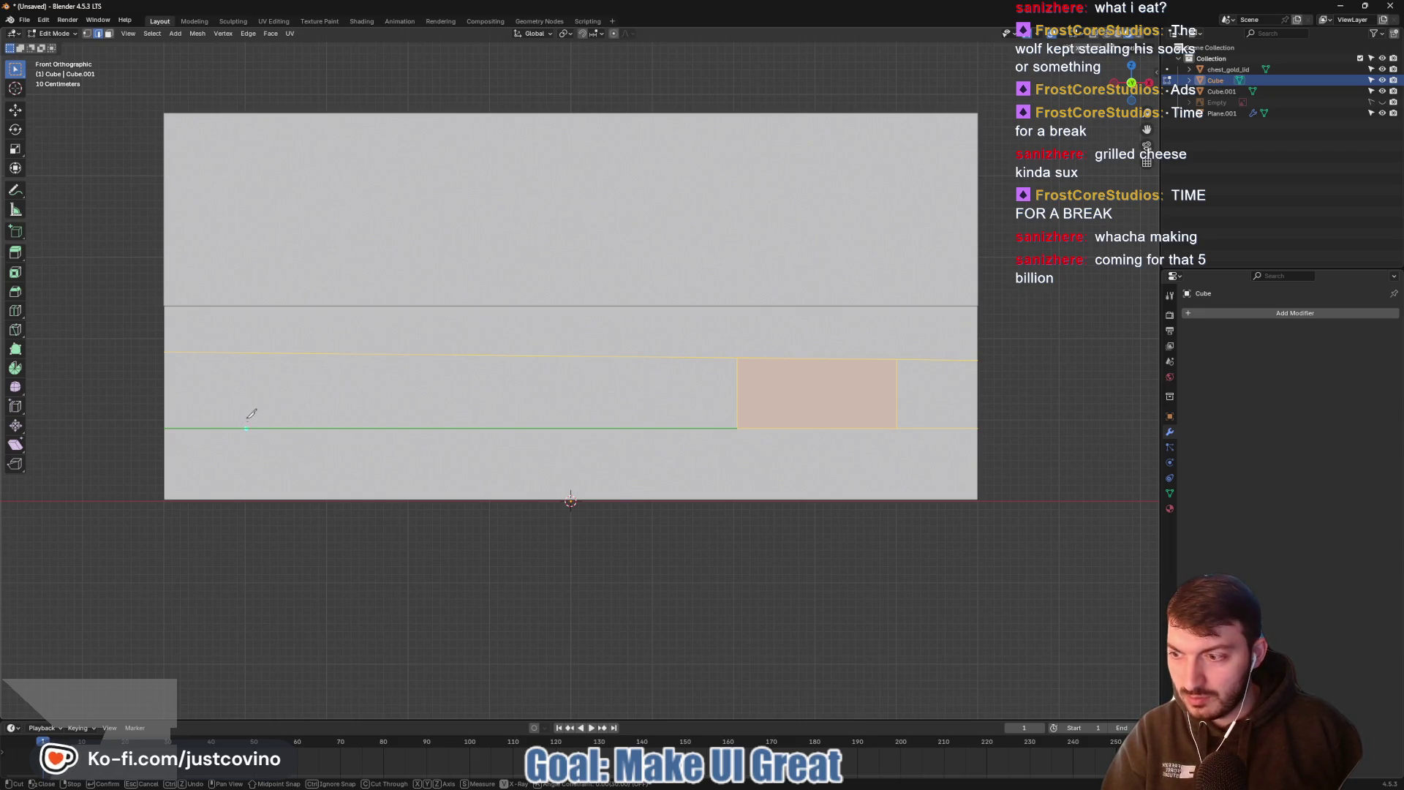
{"action": "left_click", "coordinate": [246, 428]}
{"action": "key", "text": "a"}
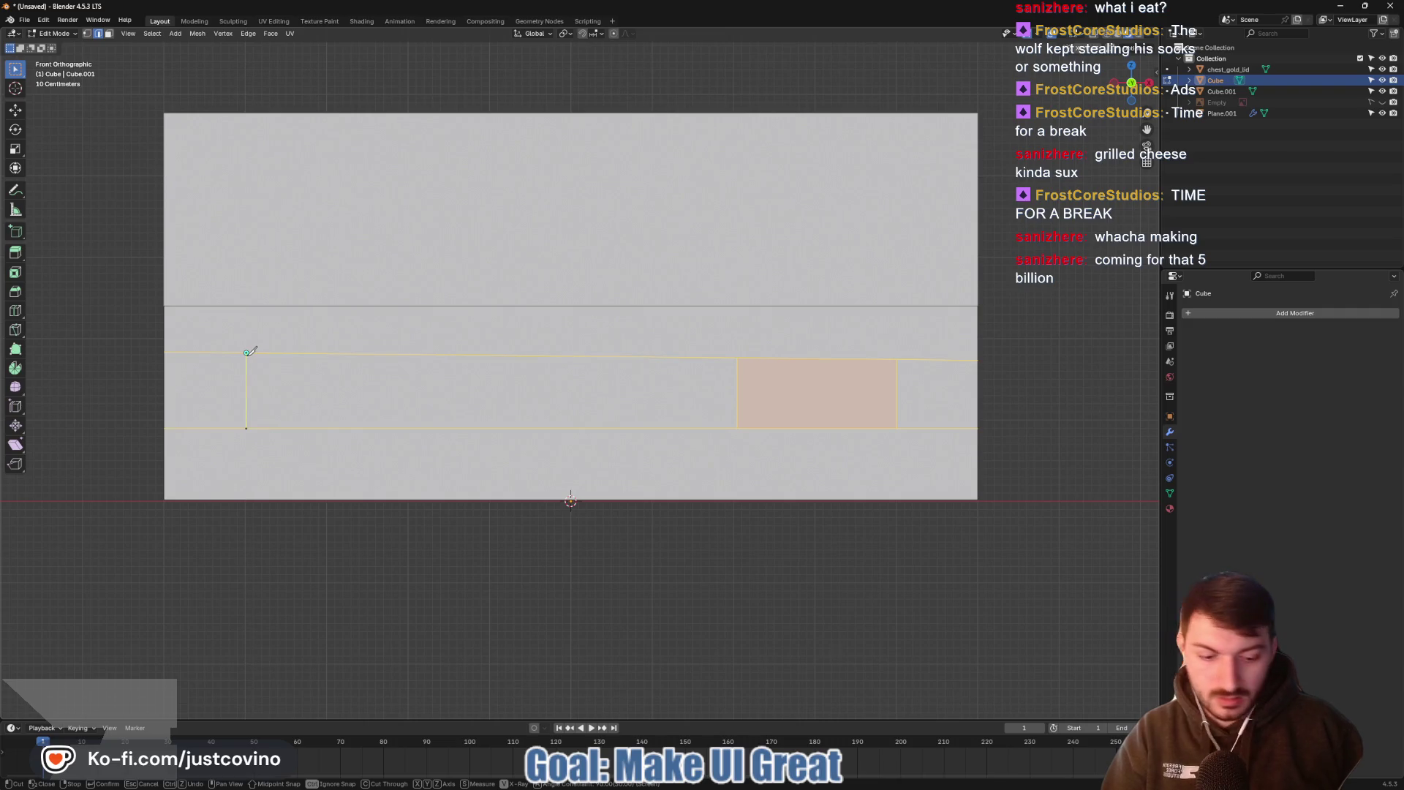
{"action": "left_click", "coordinate": [247, 353]}
{"action": "key", "text": "Return"}
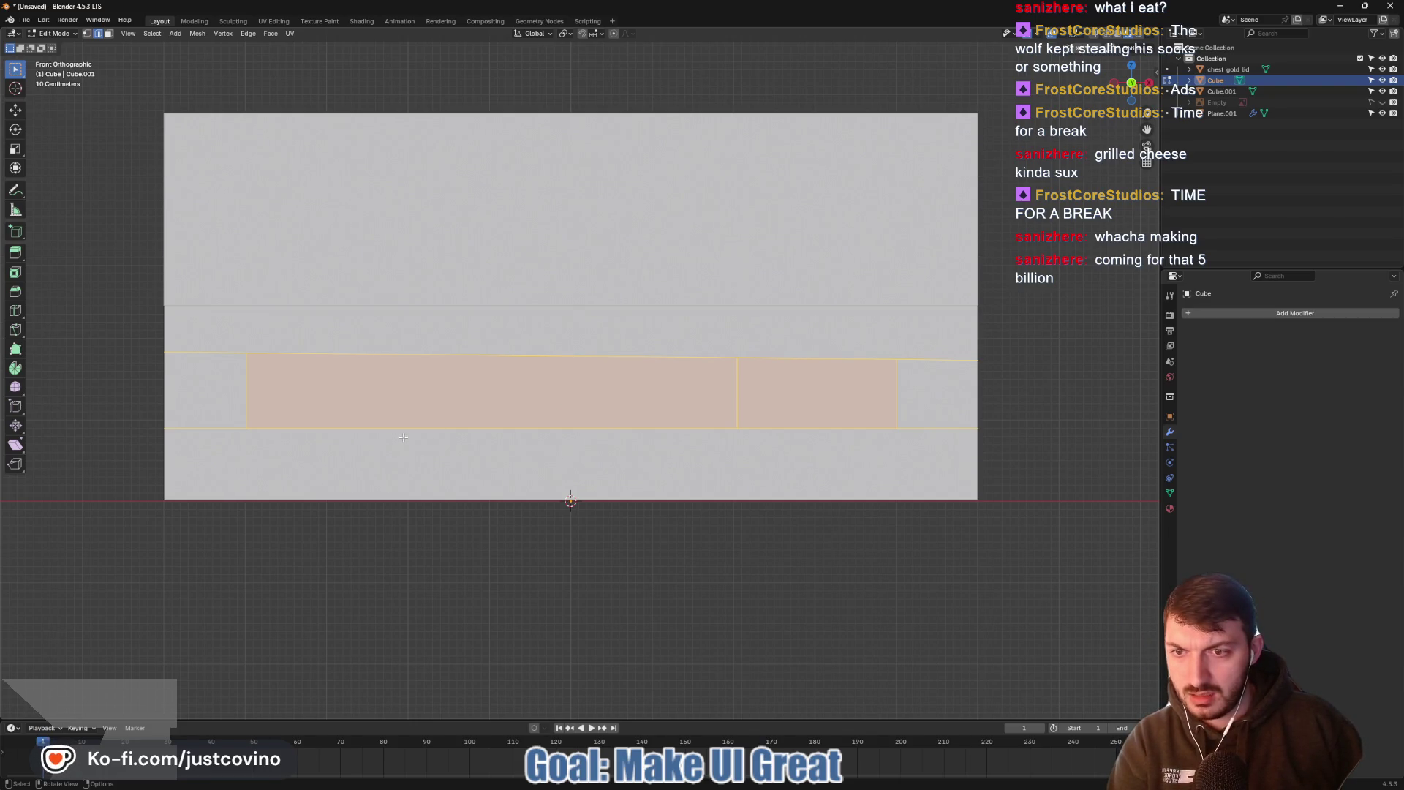
{"action": "key", "text": "k"}
{"action": "left_click", "coordinate": [408, 428]}
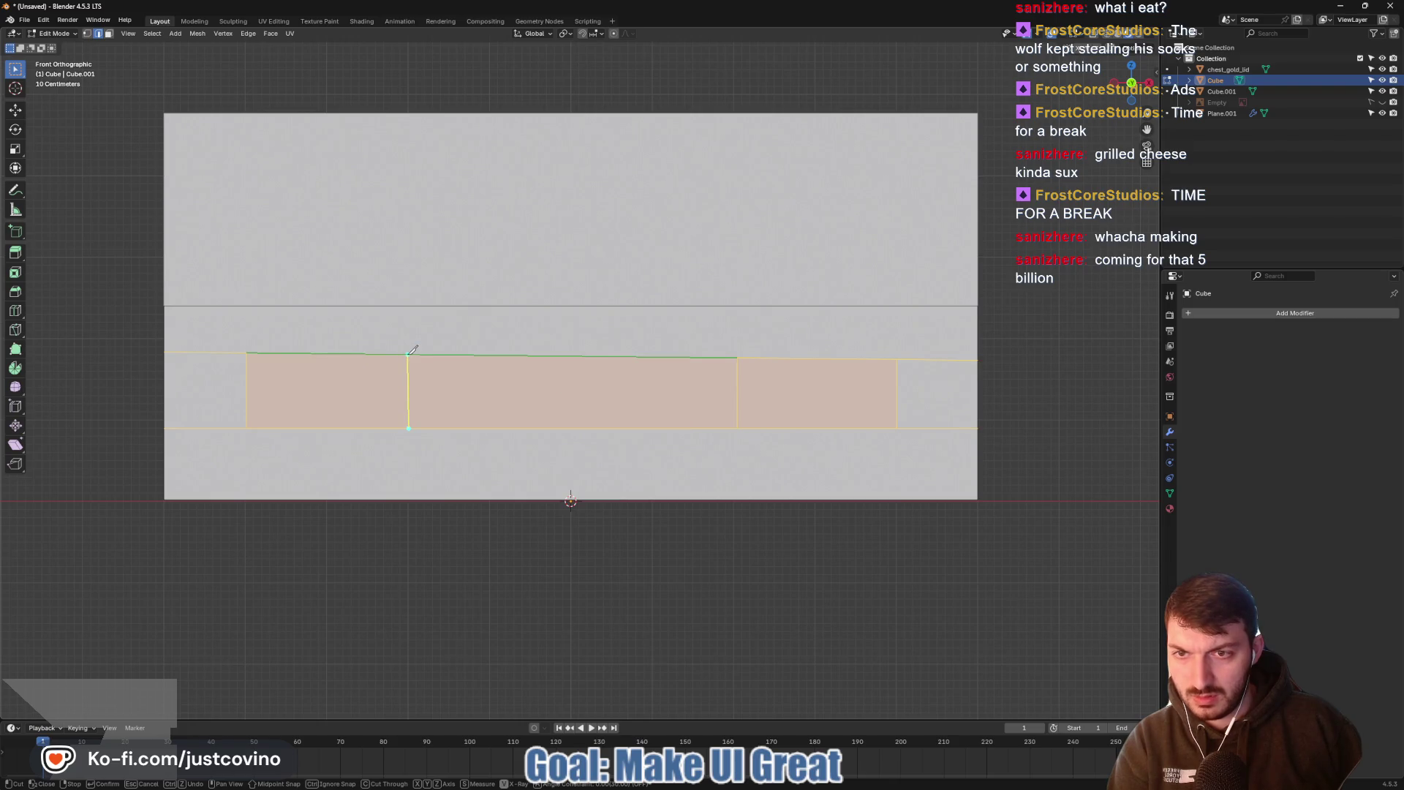
{"action": "key", "text": "a"}
{"action": "left_click", "coordinate": [409, 353]}
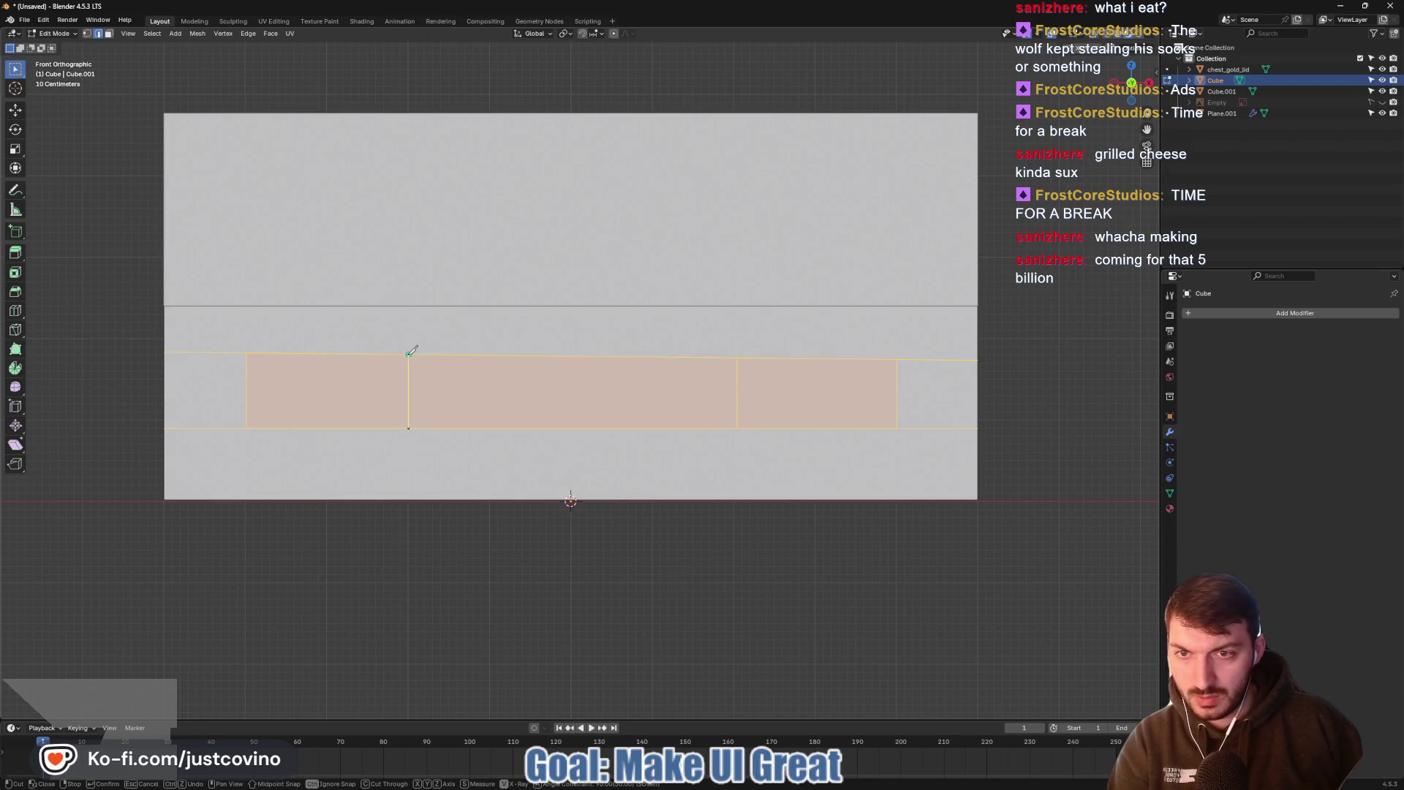
{"action": "key", "text": "Return"}
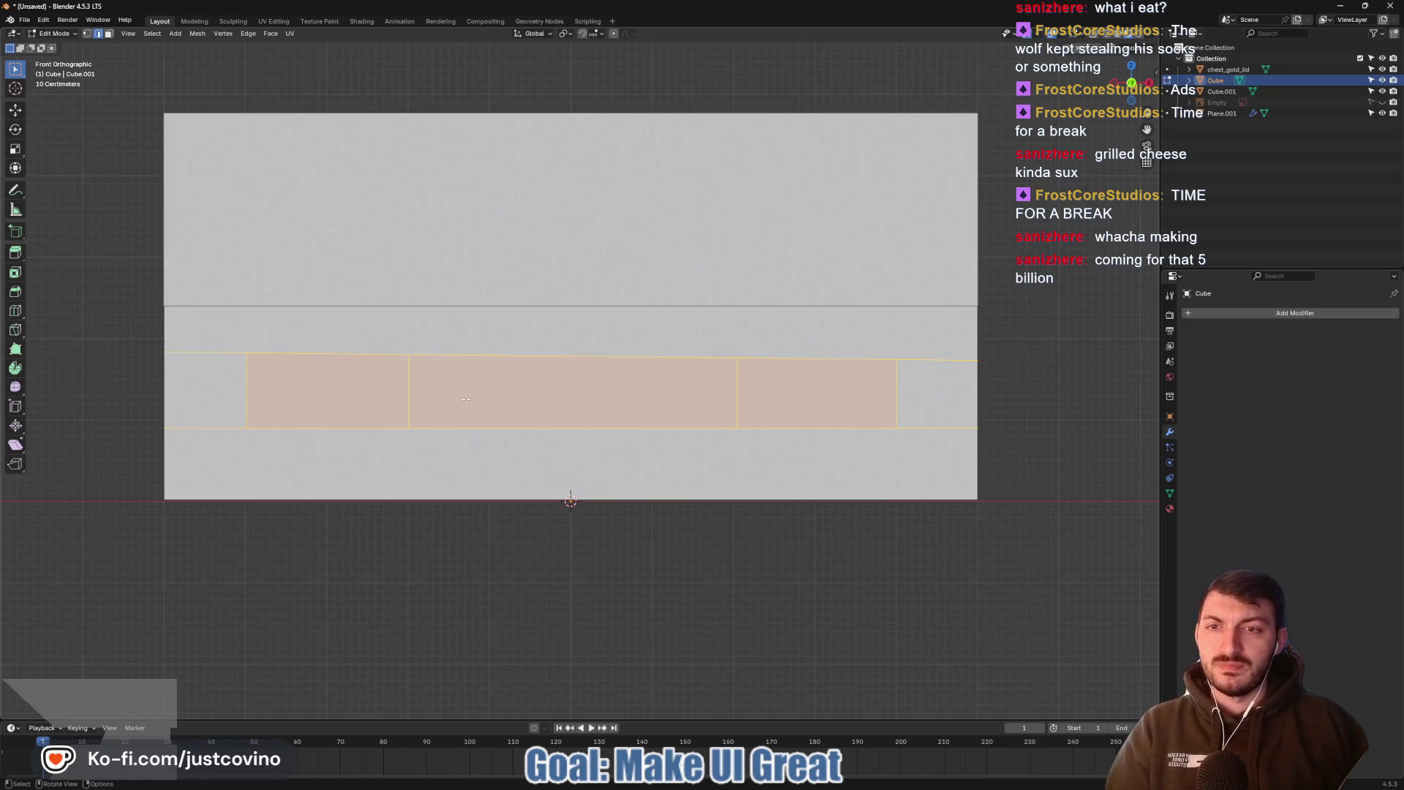
{"action": "key", "text": "alt+a"}
Extrude the left and right band panels outward about 0.58 m as blocks
{"action": "left_click", "coordinate": [327, 391]}
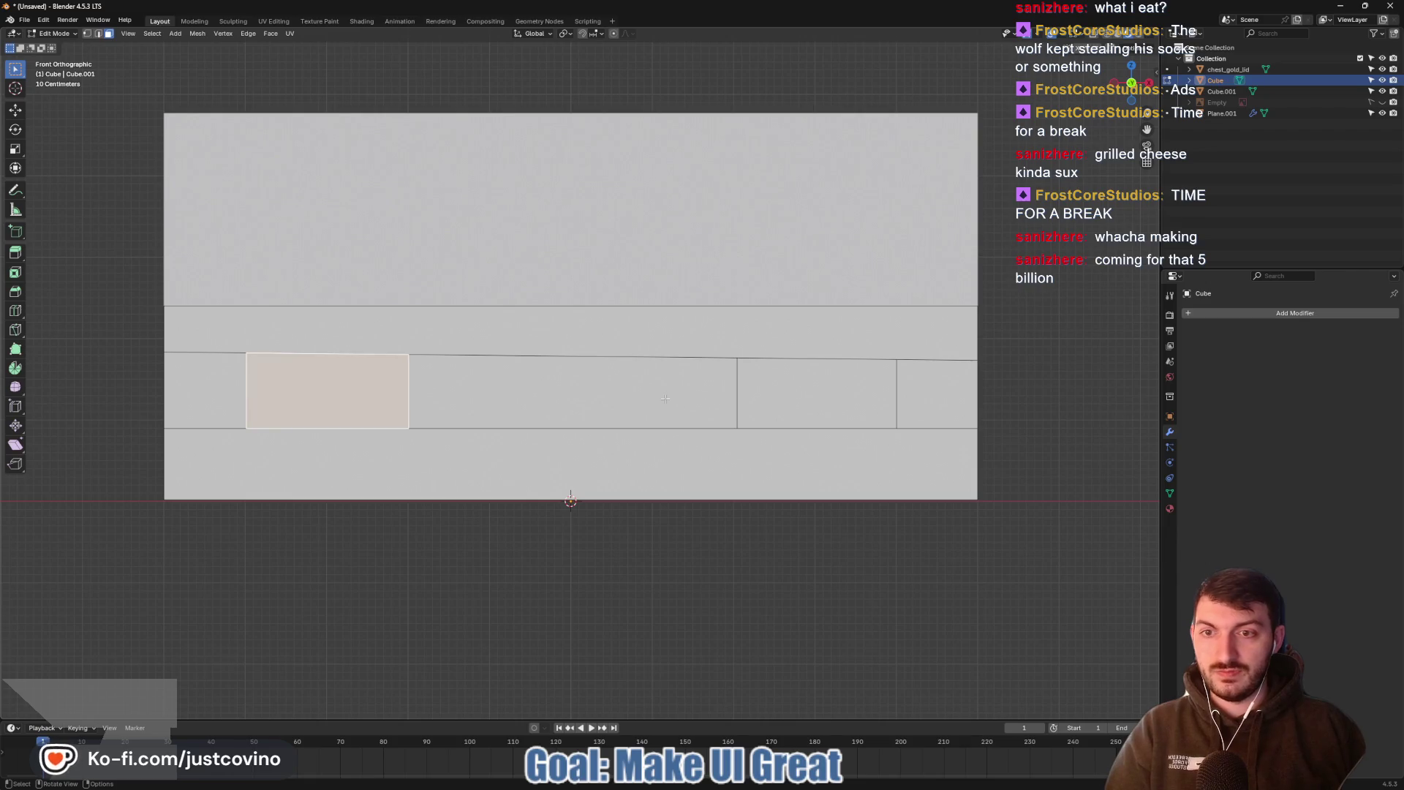
{"action": "left_click", "coordinate": [769, 400], "text": "shift"}
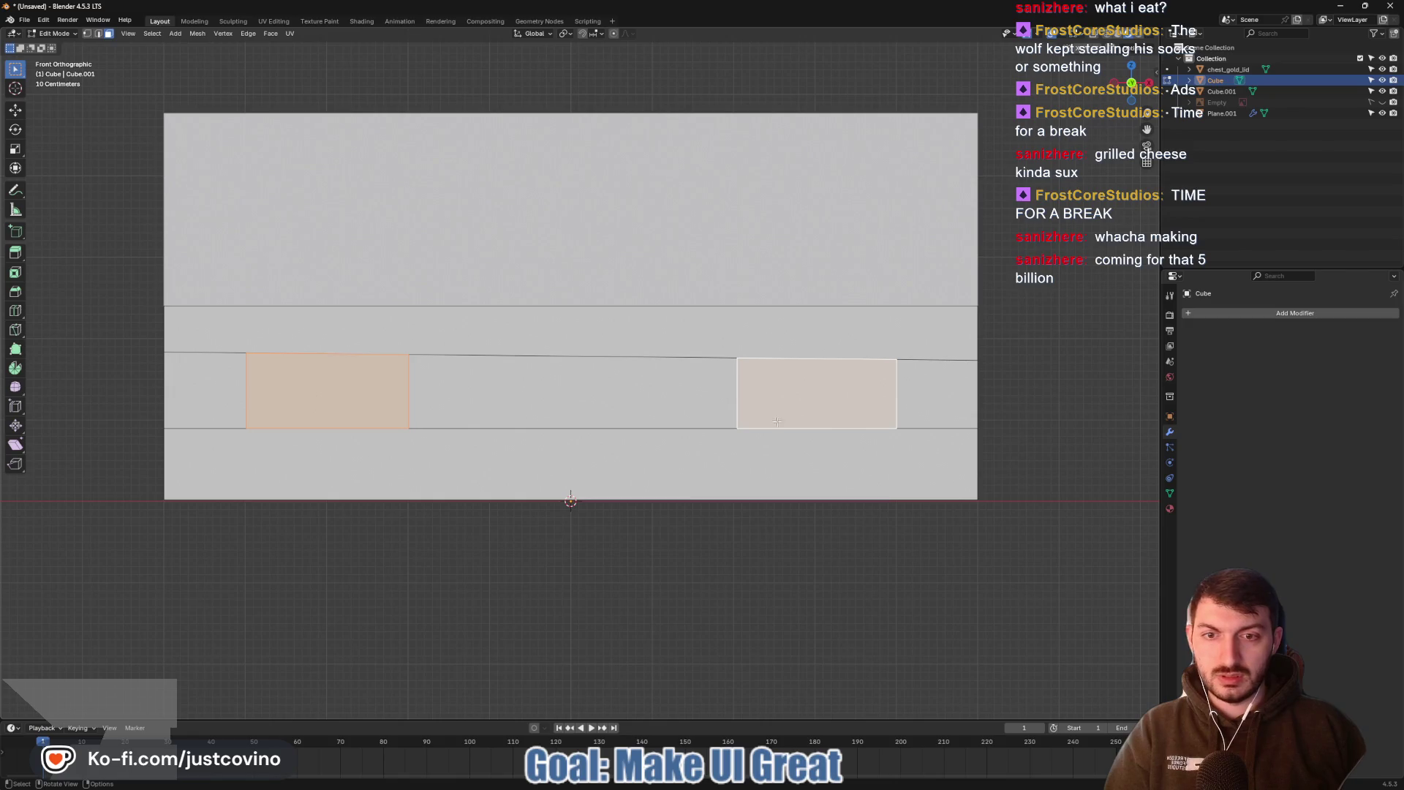
{"action": "key", "text": "KP_3"}
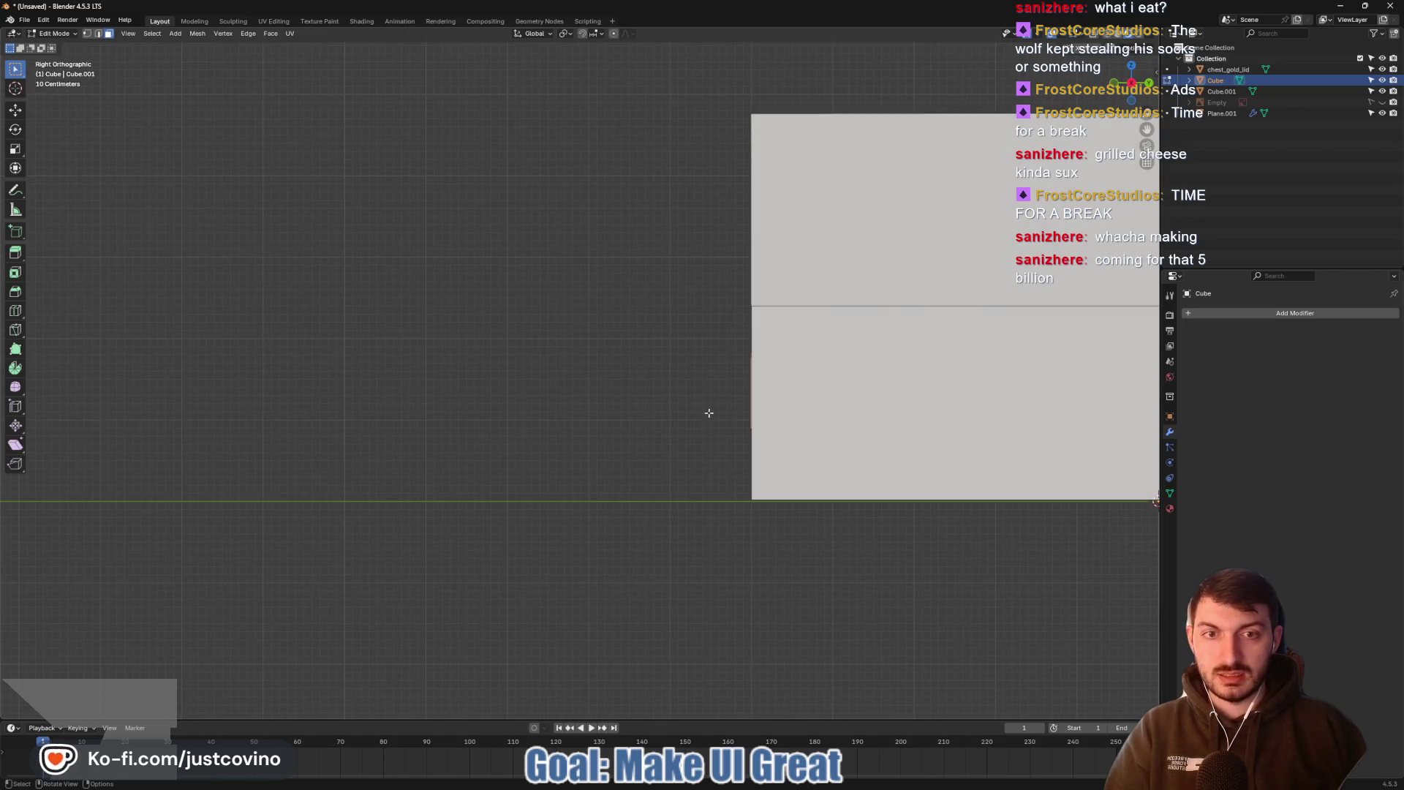
{"action": "key", "text": "e"}
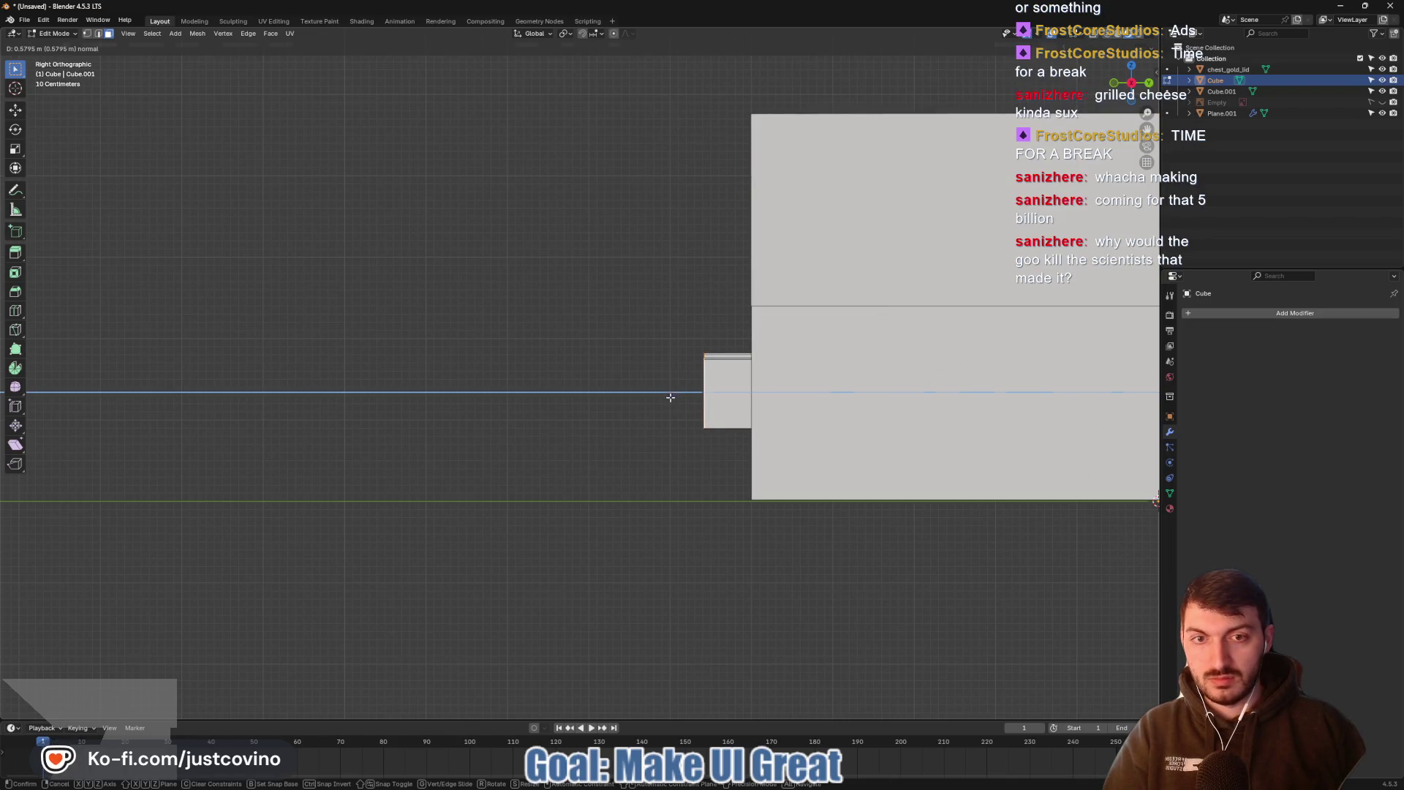
{"action": "left_click", "coordinate": [671, 397]}
{"action": "mouse_move", "coordinate": [671, 398]}
{"action": "middle_mouse_down"}
{"action": "mouse_move", "coordinate": [703, 403]}
{"action": "mouse_move", "coordinate": [715, 377]}
{"action": "middle_mouse_up"}
{"action": "left_click", "coordinate": [761, 407]}
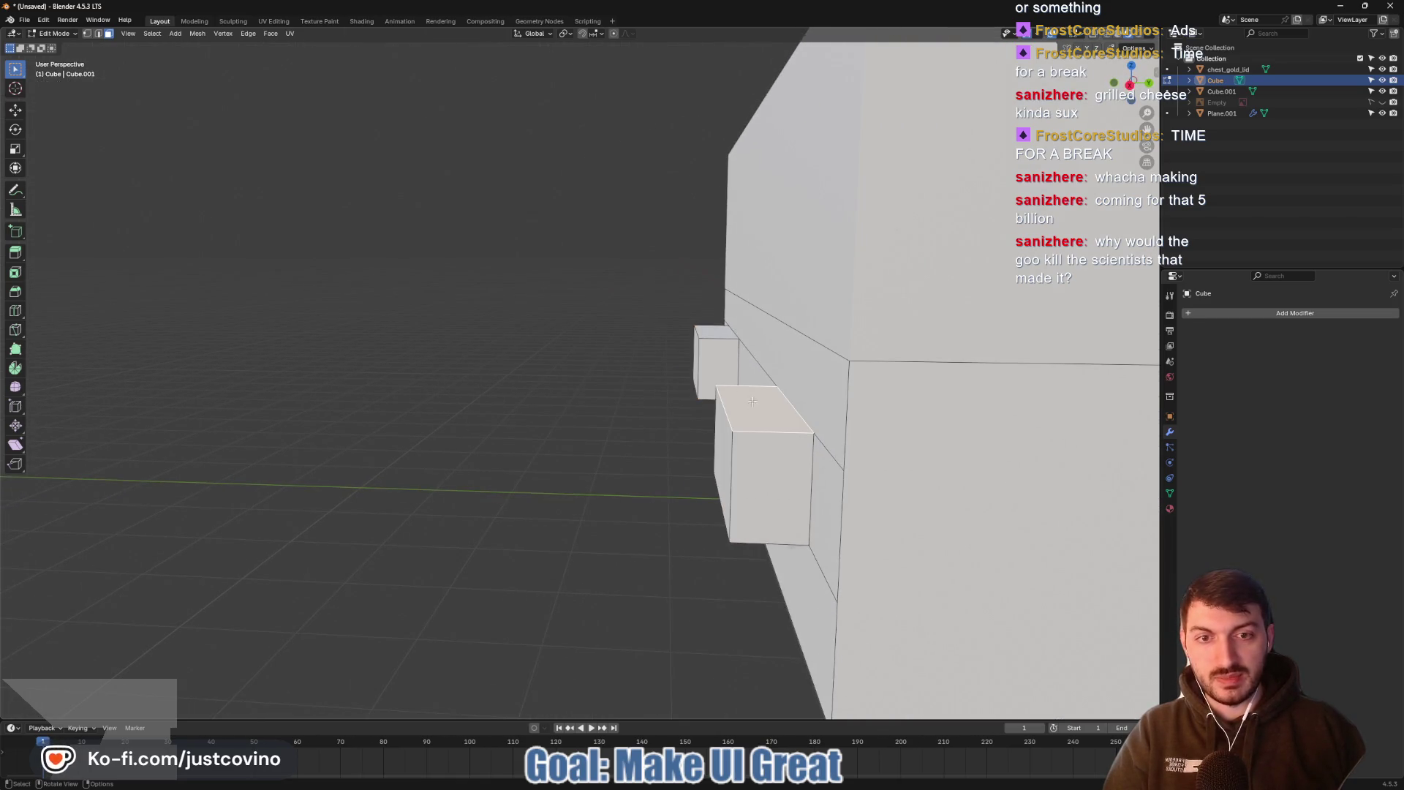
Extrude both block top faces upward by 0.61191 m
{"action": "left_click", "coordinate": [723, 330], "text": "shift"}
{"action": "key", "text": "e"}
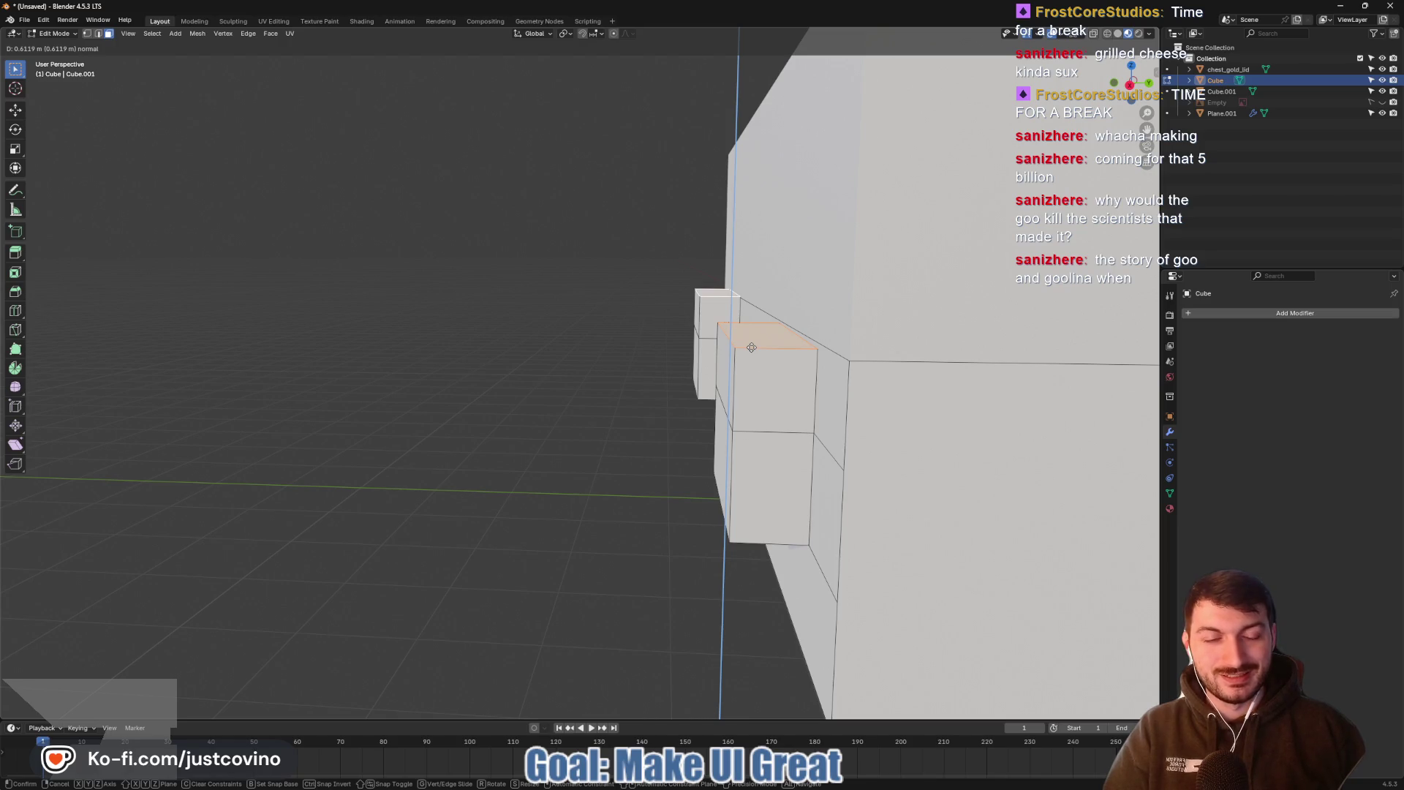
{"action": "left_click", "coordinate": [752, 348]}
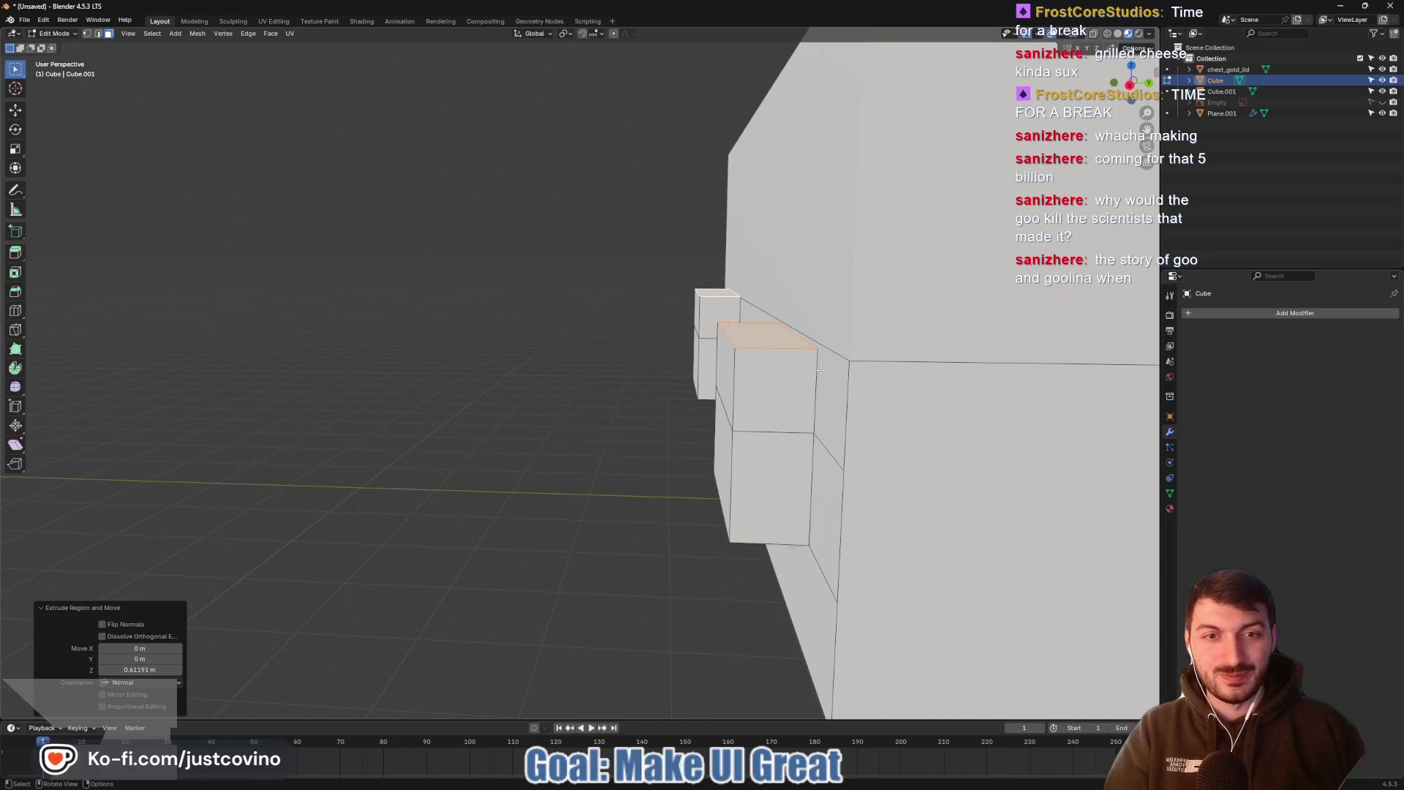
{"action": "mouse_move", "coordinate": [821, 370]}
{"action": "middle_mouse_down"}
{"action": "mouse_move", "coordinate": [809, 396]}
{"action": "mouse_move", "coordinate": [885, 407]}
{"action": "middle_mouse_up"}
In edge select mode, pick the long diagonal wall edge and the short edge below it
{"action": "key", "text": "2"}
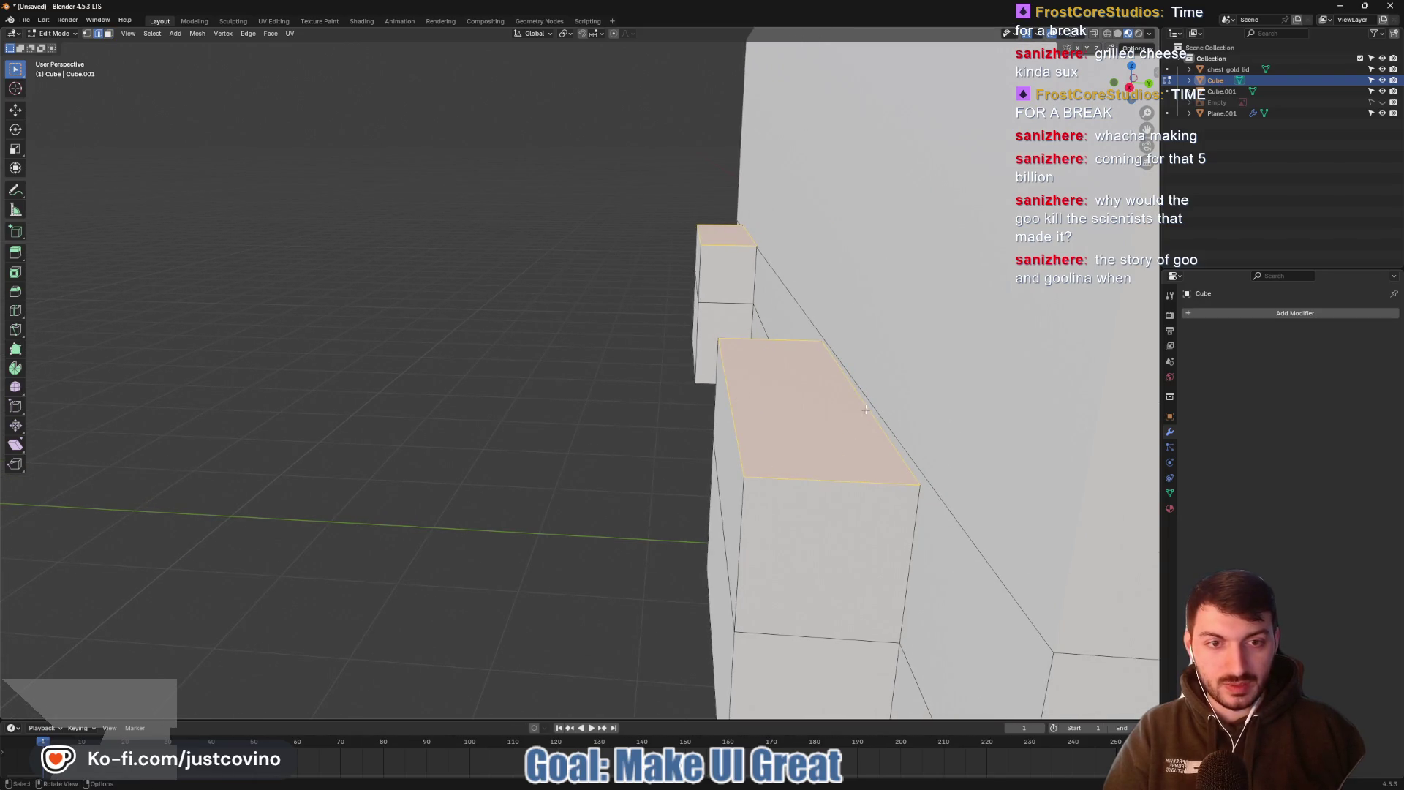
{"action": "left_click", "coordinate": [866, 410]}
{"action": "left_click", "coordinate": [877, 412], "text": "shift"}
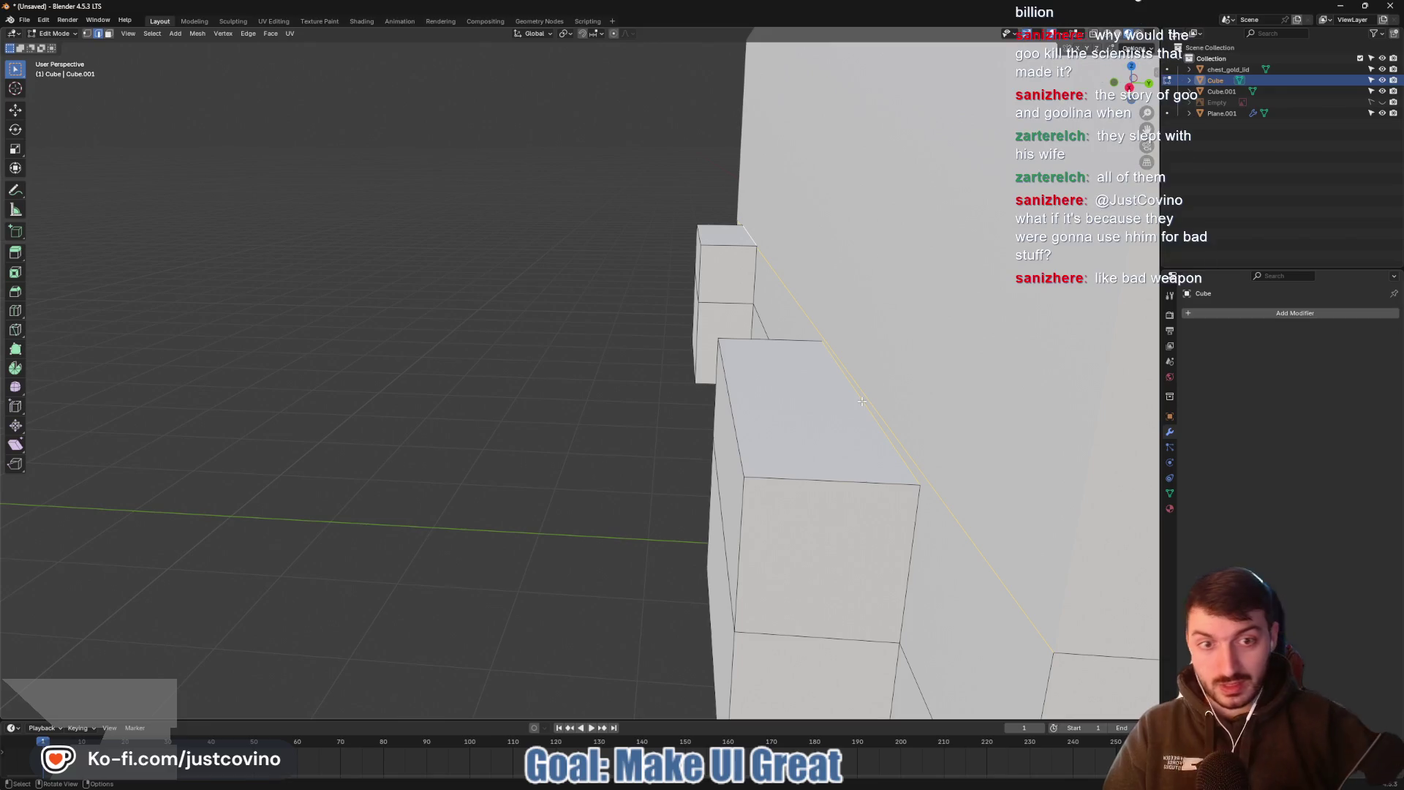
{"action": "left_click", "coordinate": [862, 401]}
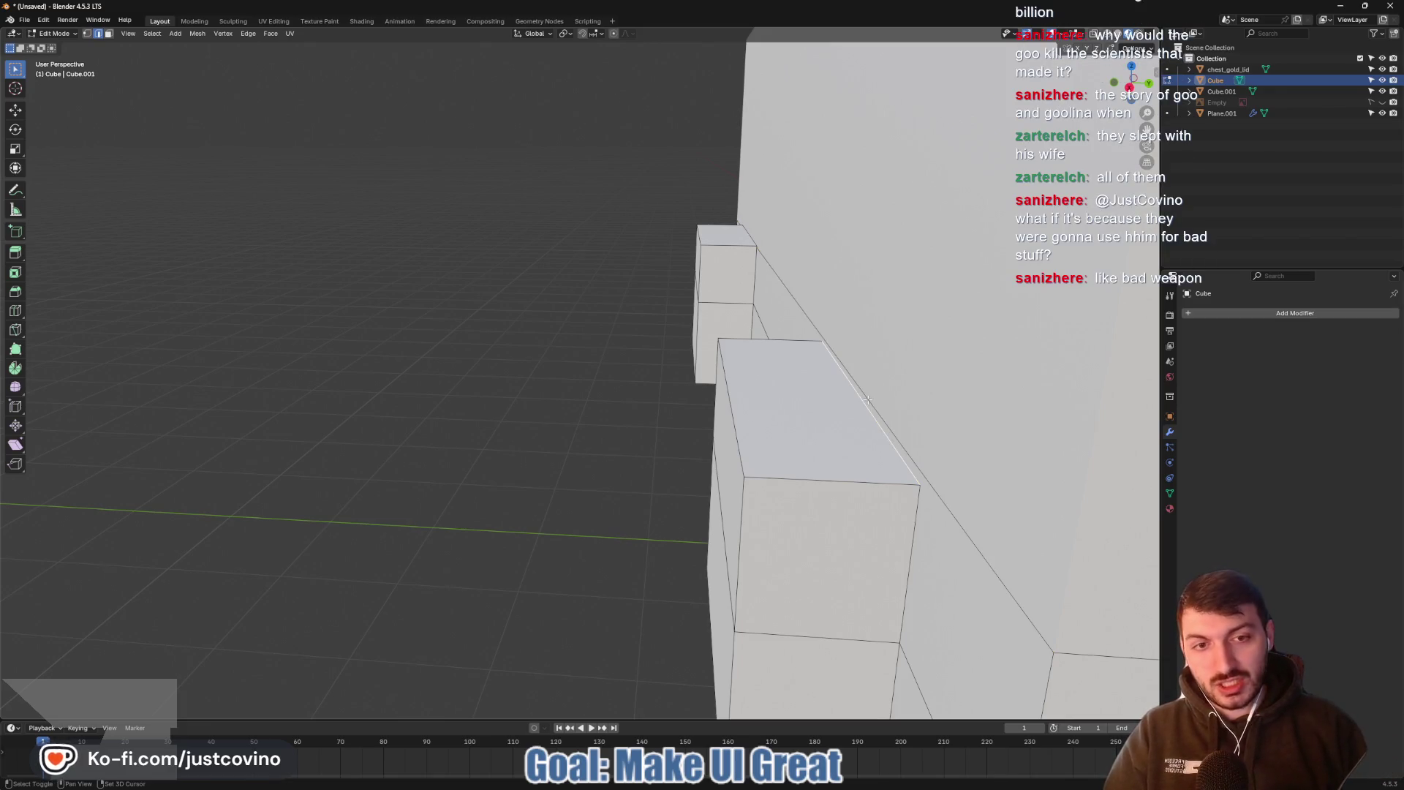
Bridge the diagonal wall edge to the block edges with Bridge Edge Loops, then select two new edges
{"action": "left_click", "coordinate": [868, 399]}
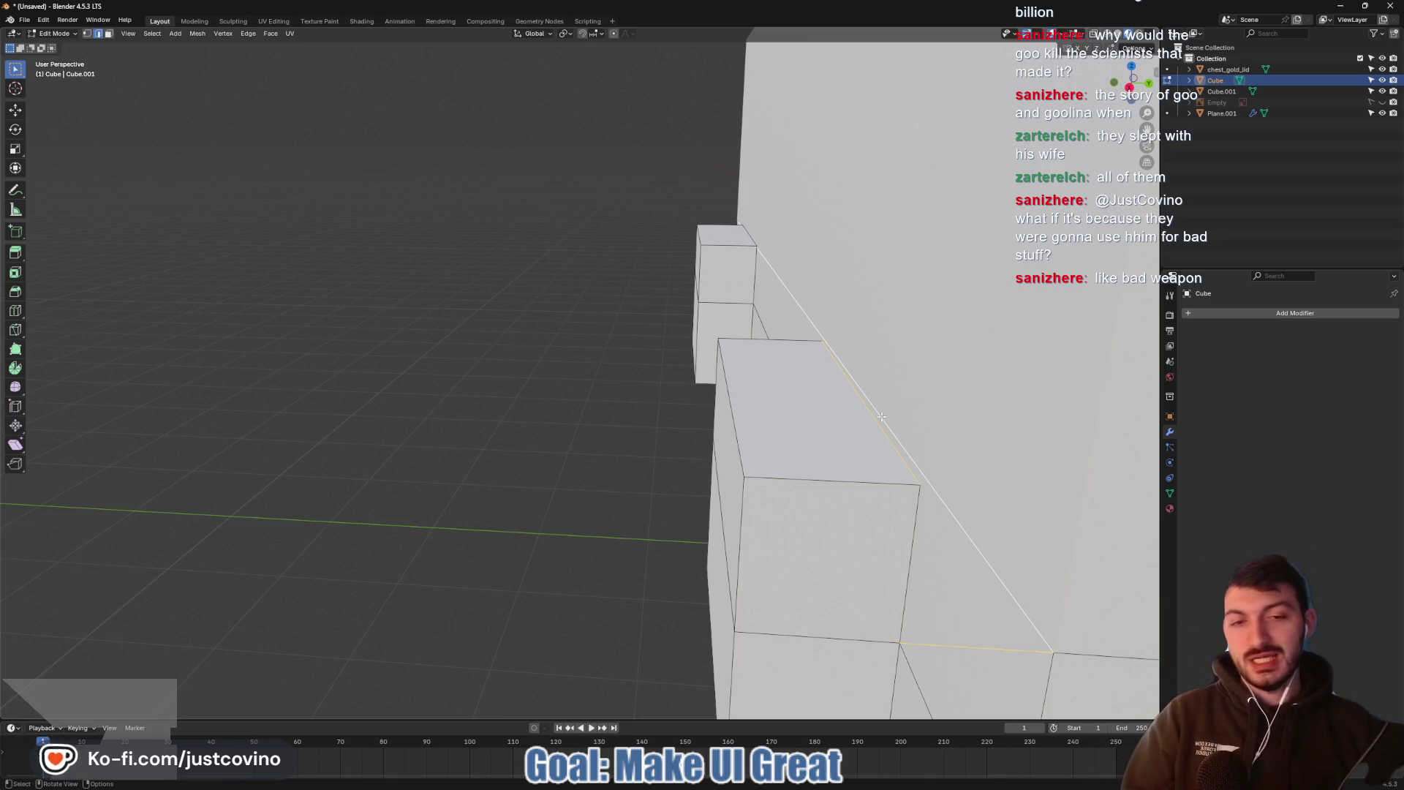
{"action": "key", "text": "ctrl+e"}
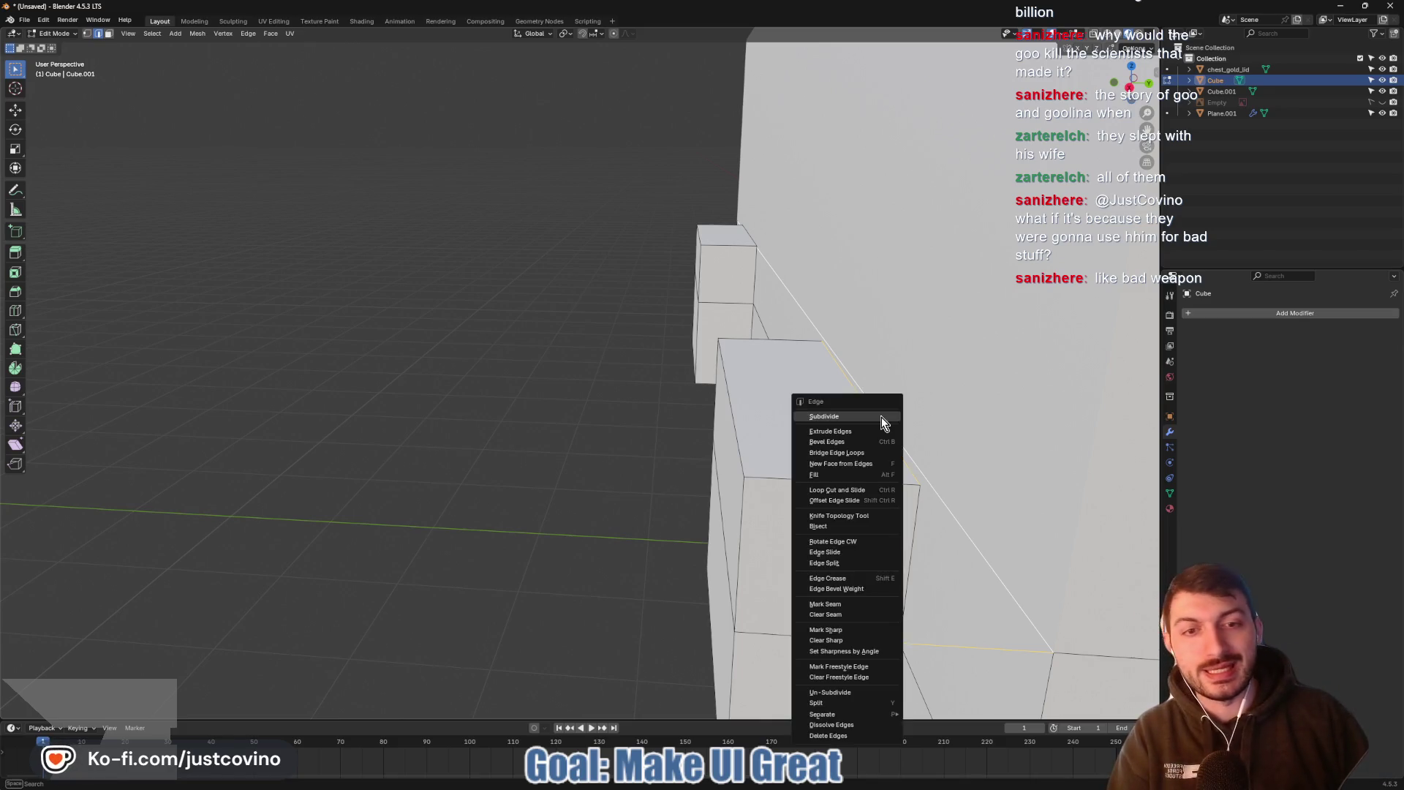
{"action": "left_click", "coordinate": [851, 454]}
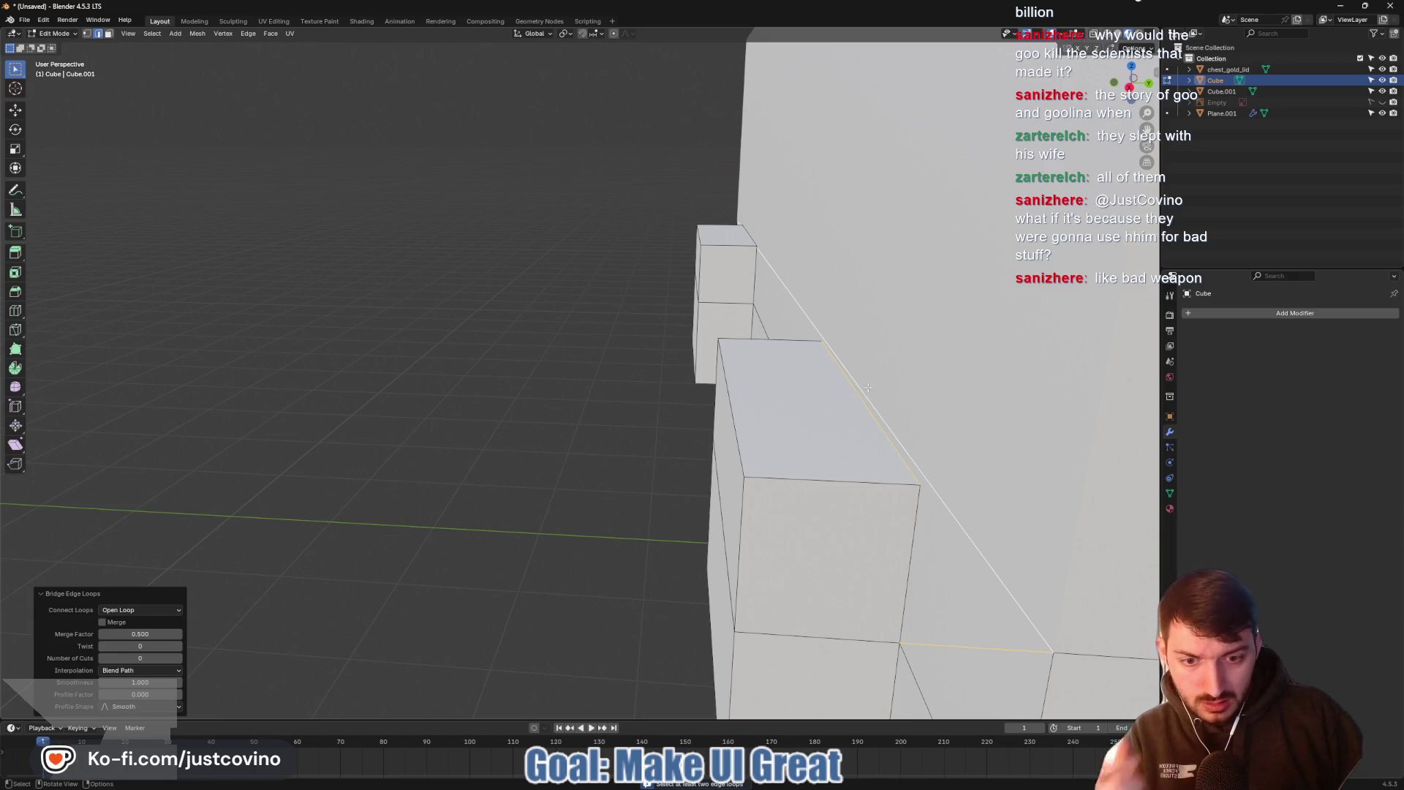
{"action": "left_click", "coordinate": [606, 439]}
{"action": "left_click", "coordinate": [883, 420], "text": "shift"}
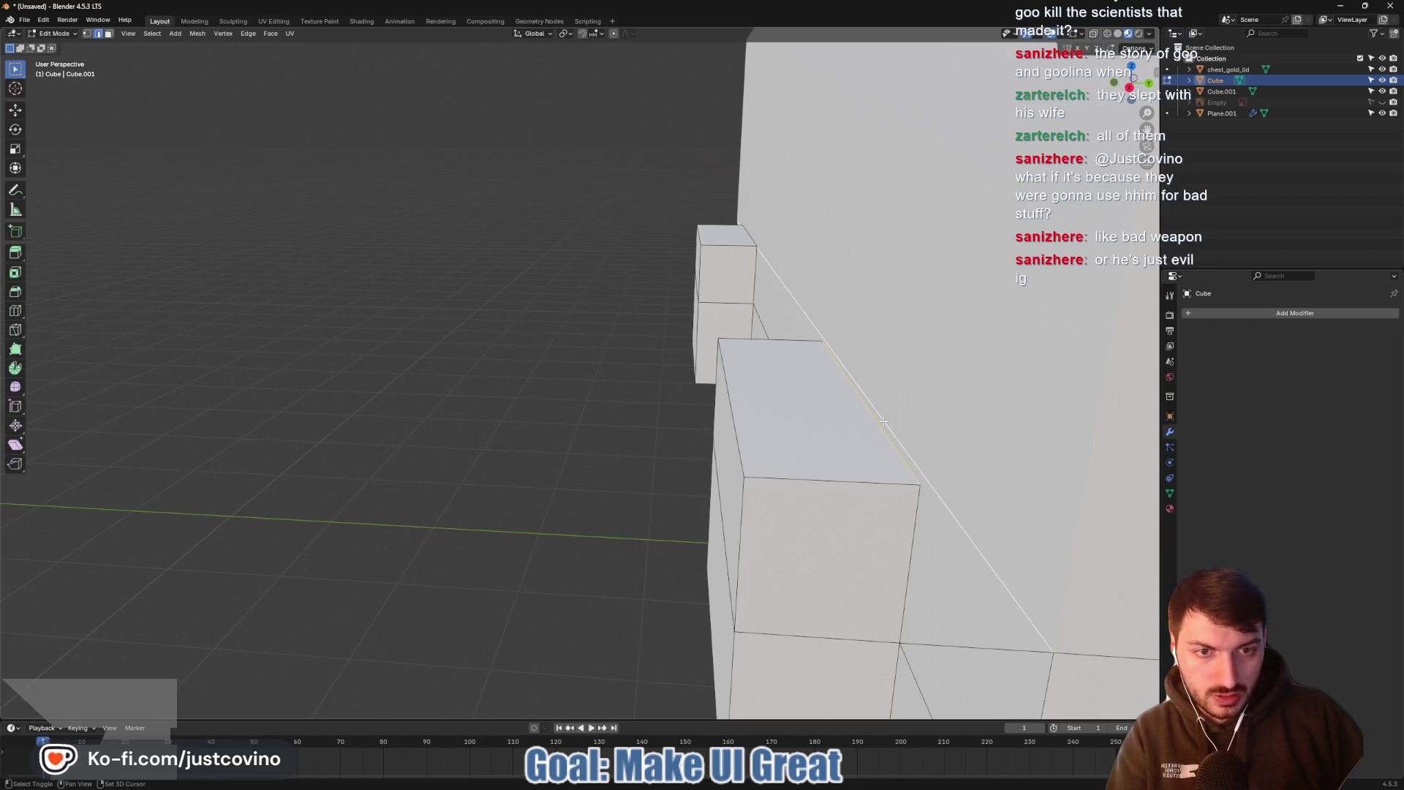
Merge the selected edges at center and select the wall-top and diagonal edges
{"action": "key", "text": "m"}
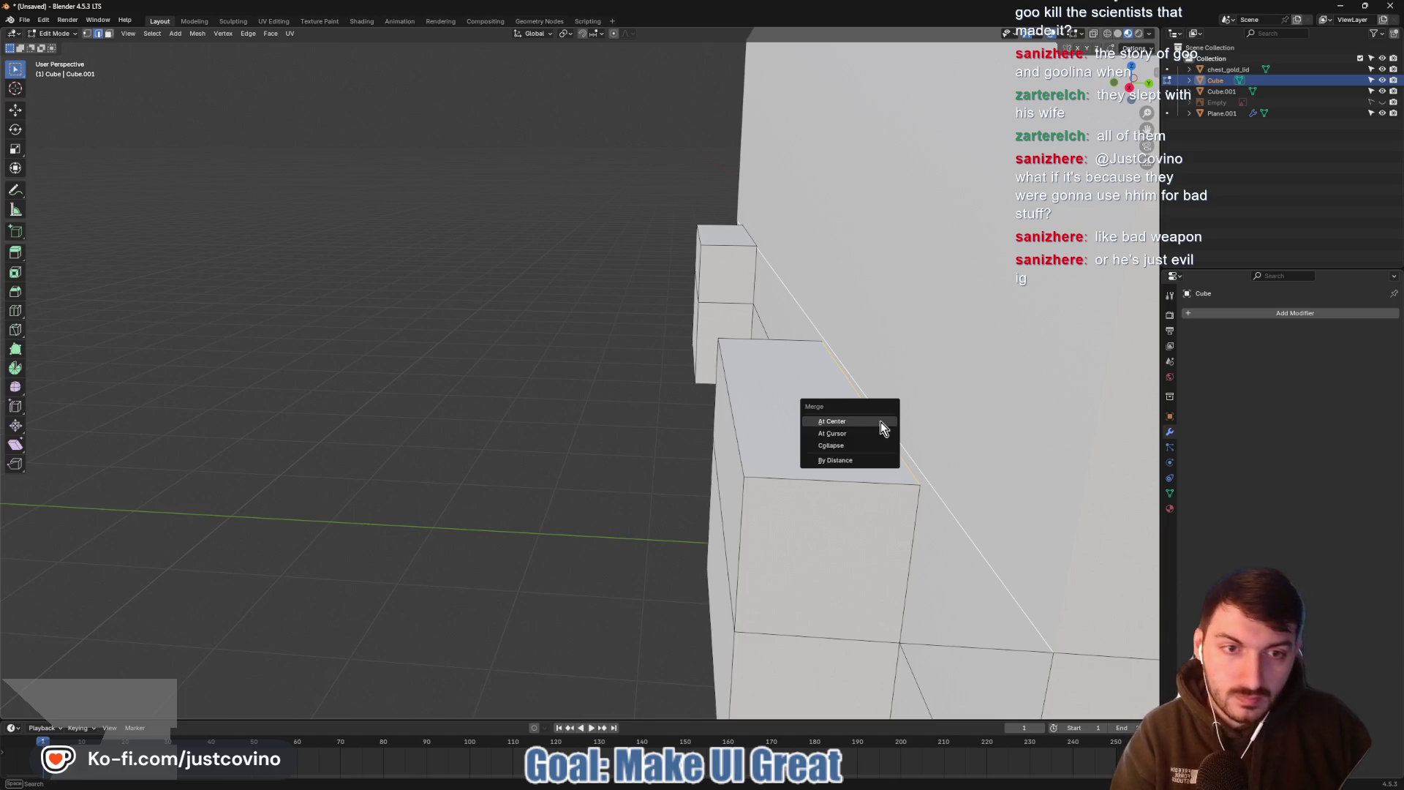
{"action": "left_click", "coordinate": [881, 422]}
{"action": "mouse_move", "coordinate": [877, 421]}
{"action": "middle_mouse_down"}
{"action": "mouse_move", "coordinate": [848, 424]}
{"action": "mouse_move", "coordinate": [881, 356]}
{"action": "middle_mouse_up"}
{"action": "left_click", "coordinate": [848, 424], "text": "ctrl"}
{"action": "left_click", "coordinate": [880, 356], "text": "ctrl"}
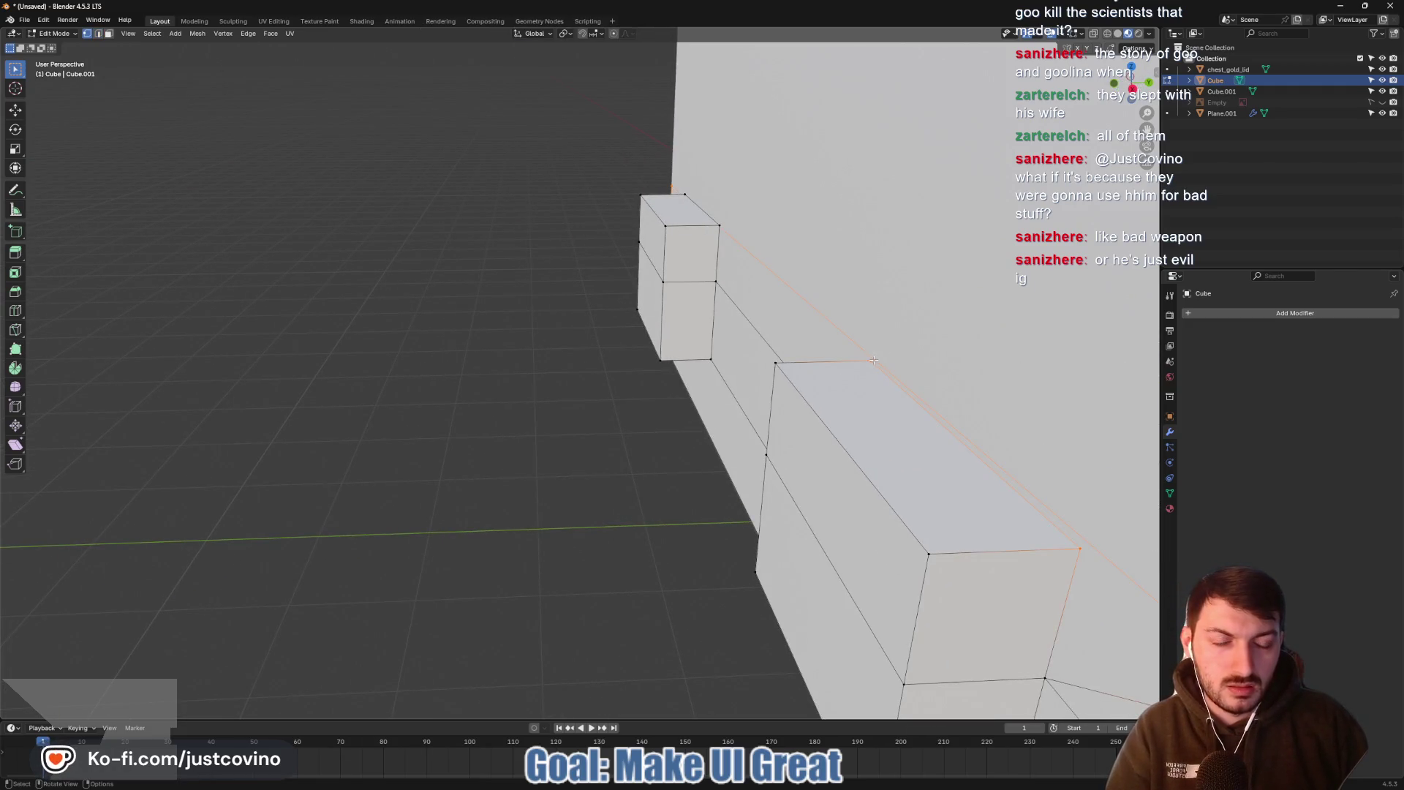
{"action": "left_click", "coordinate": [830, 430]}
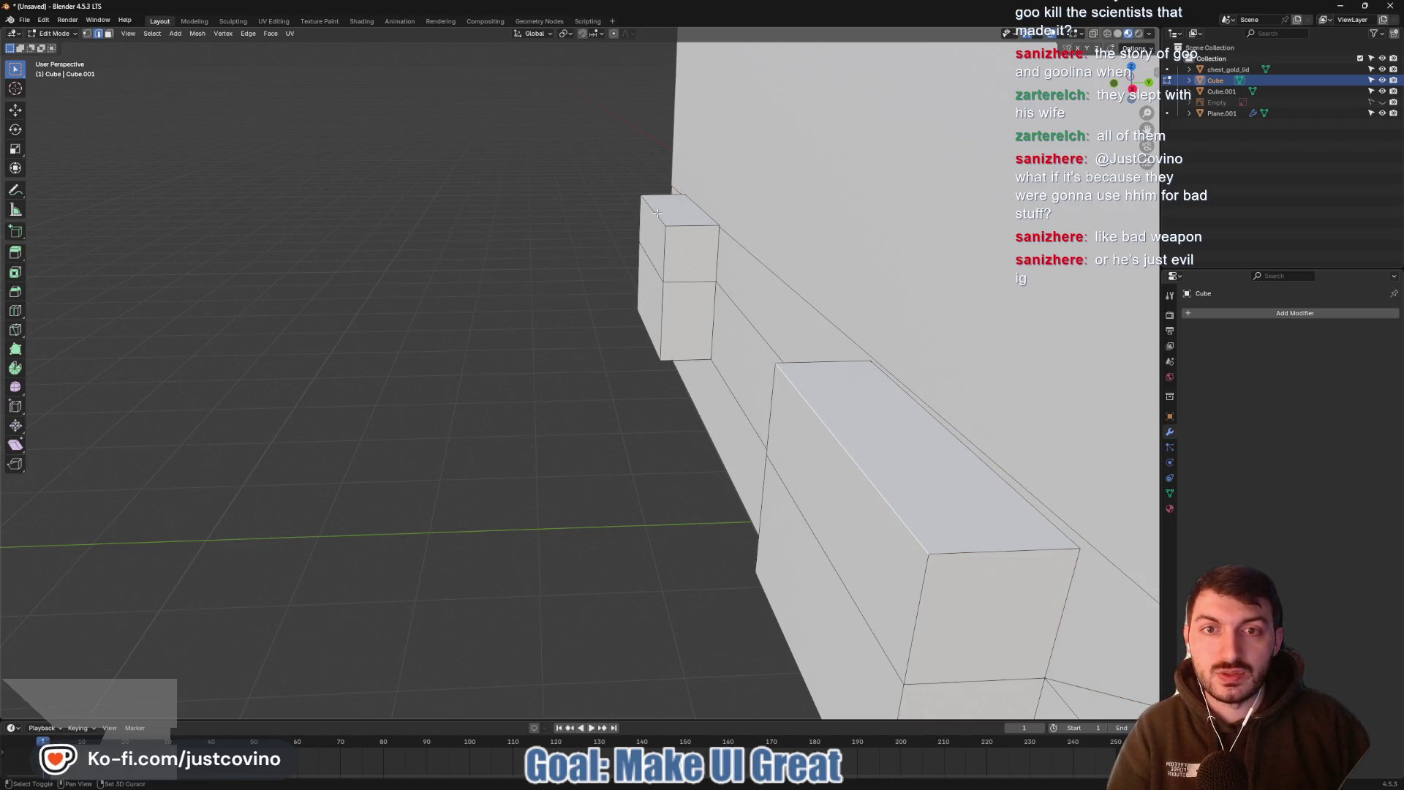
Vertex-slide the block vertices (factor 0.915) to slope the tops, then return to Object Mode
{"action": "middle_click_drag", "start_coordinate": [657, 213], "coordinate": [849, 437]}
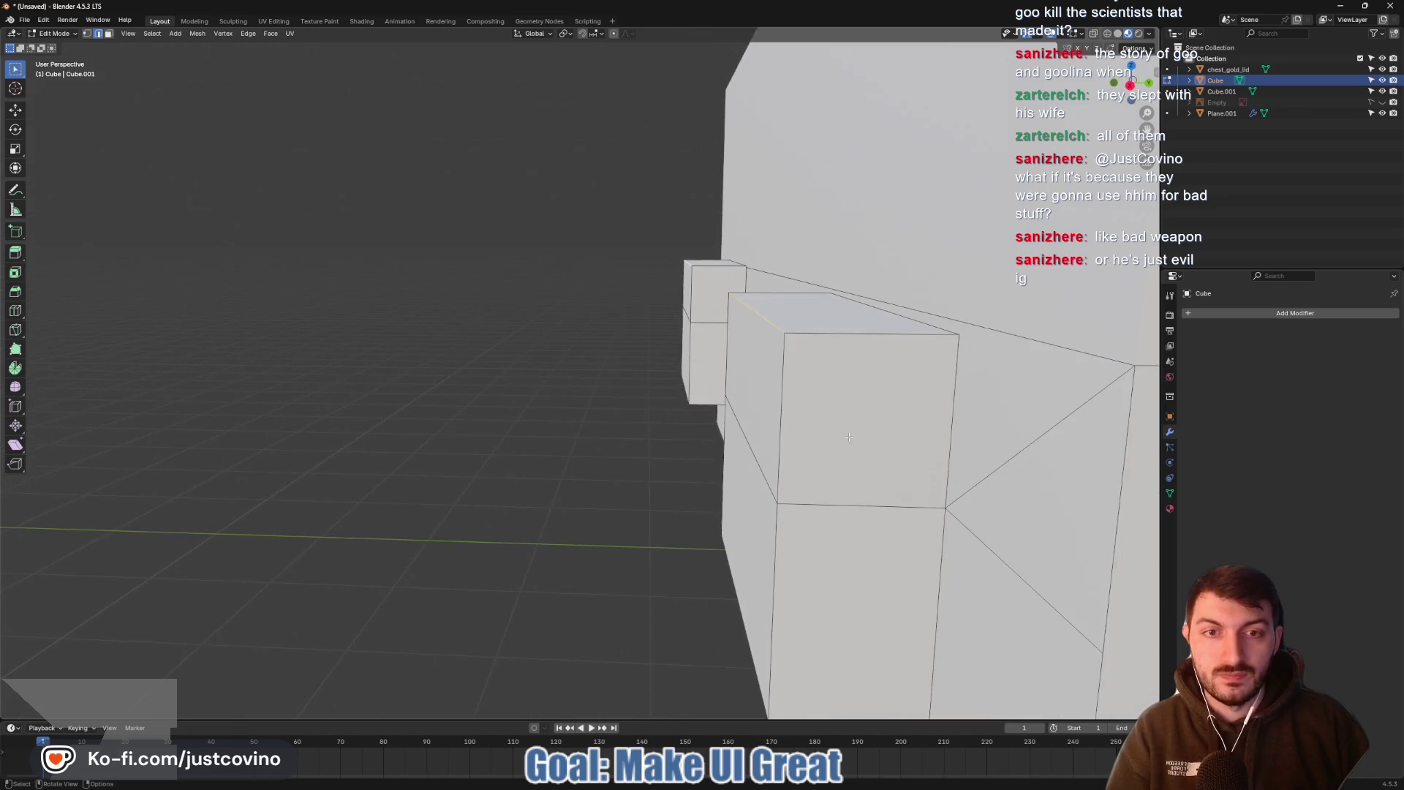
{"action": "key", "text": "shift+v"}
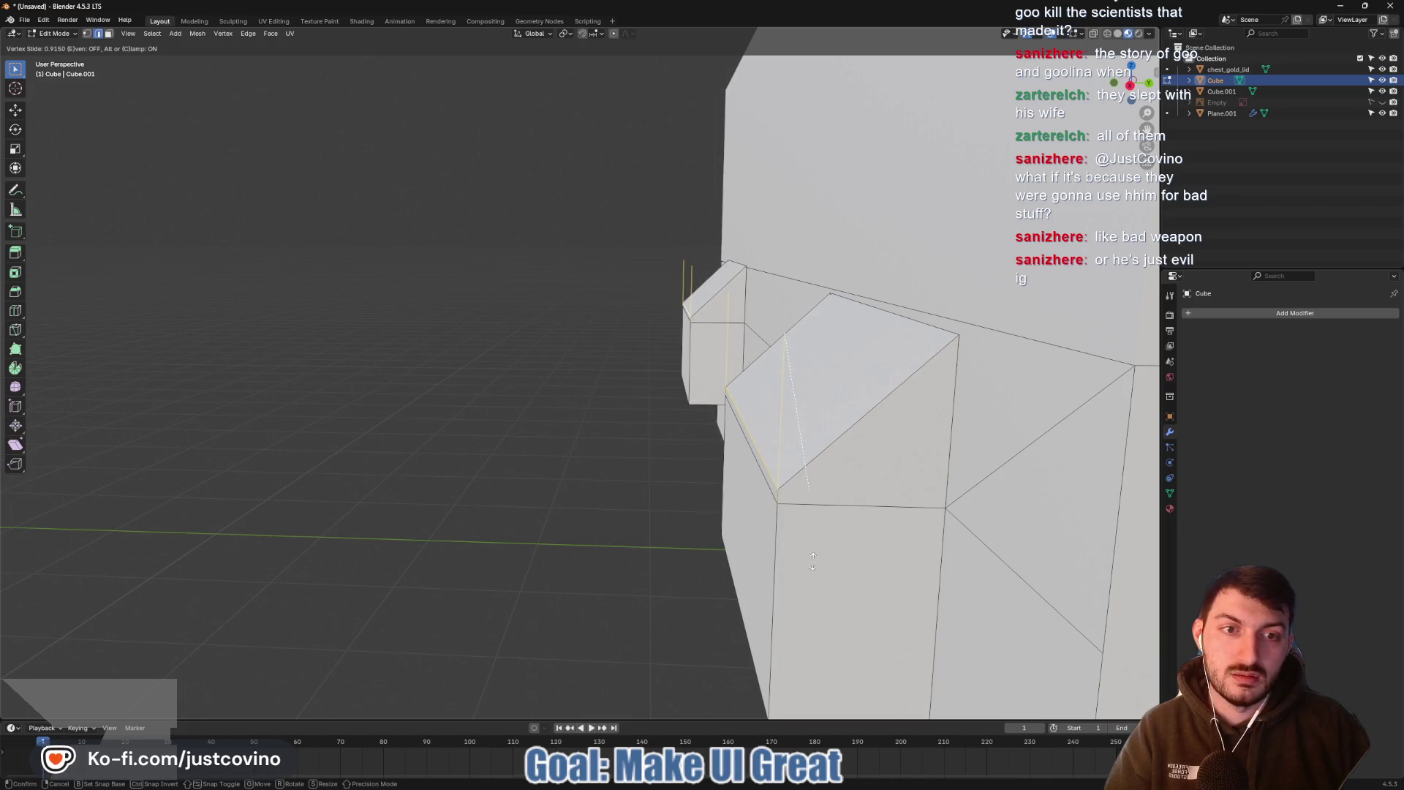
{"action": "middle_click_drag", "start_coordinate": [813, 560], "coordinate": [783, 442]}
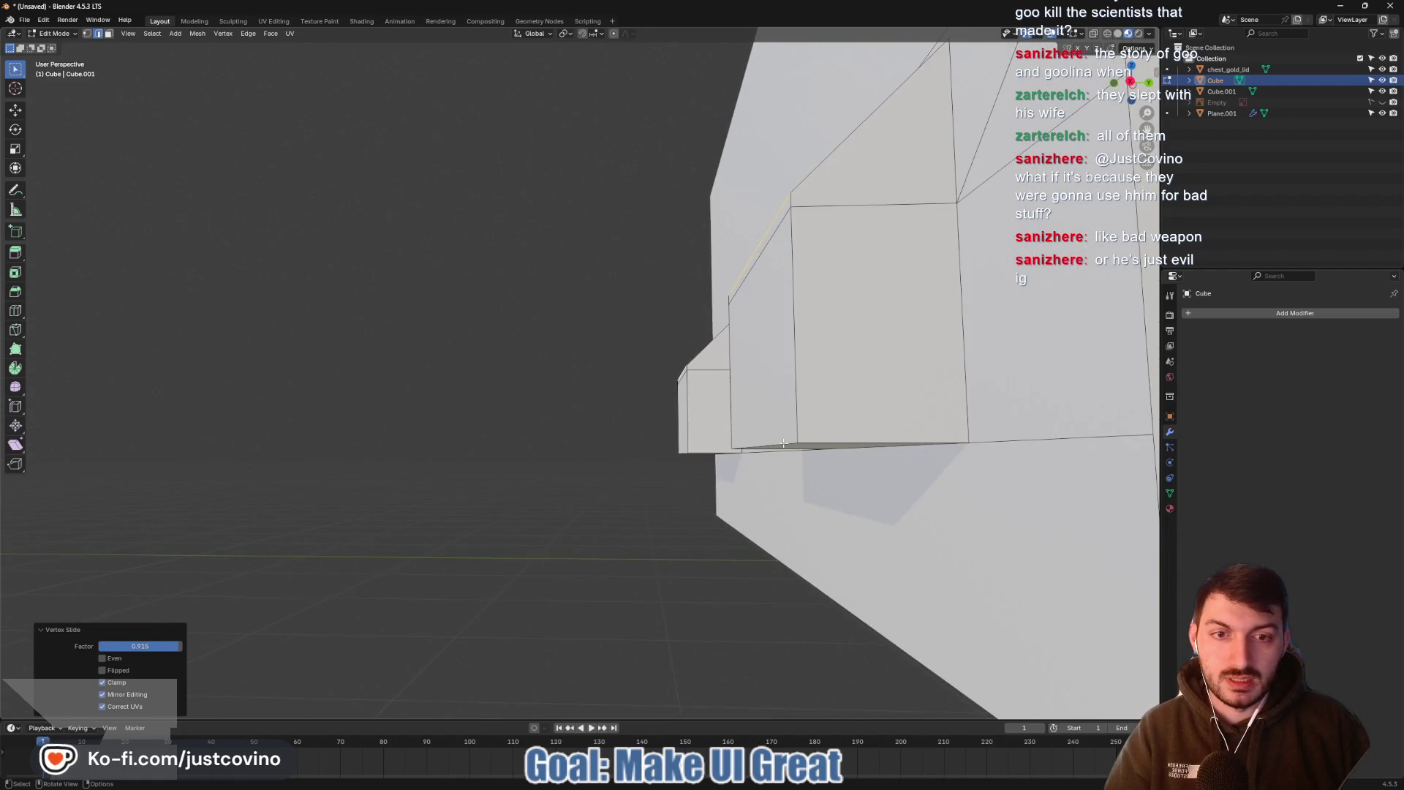
{"action": "left_click", "coordinate": [783, 442]}
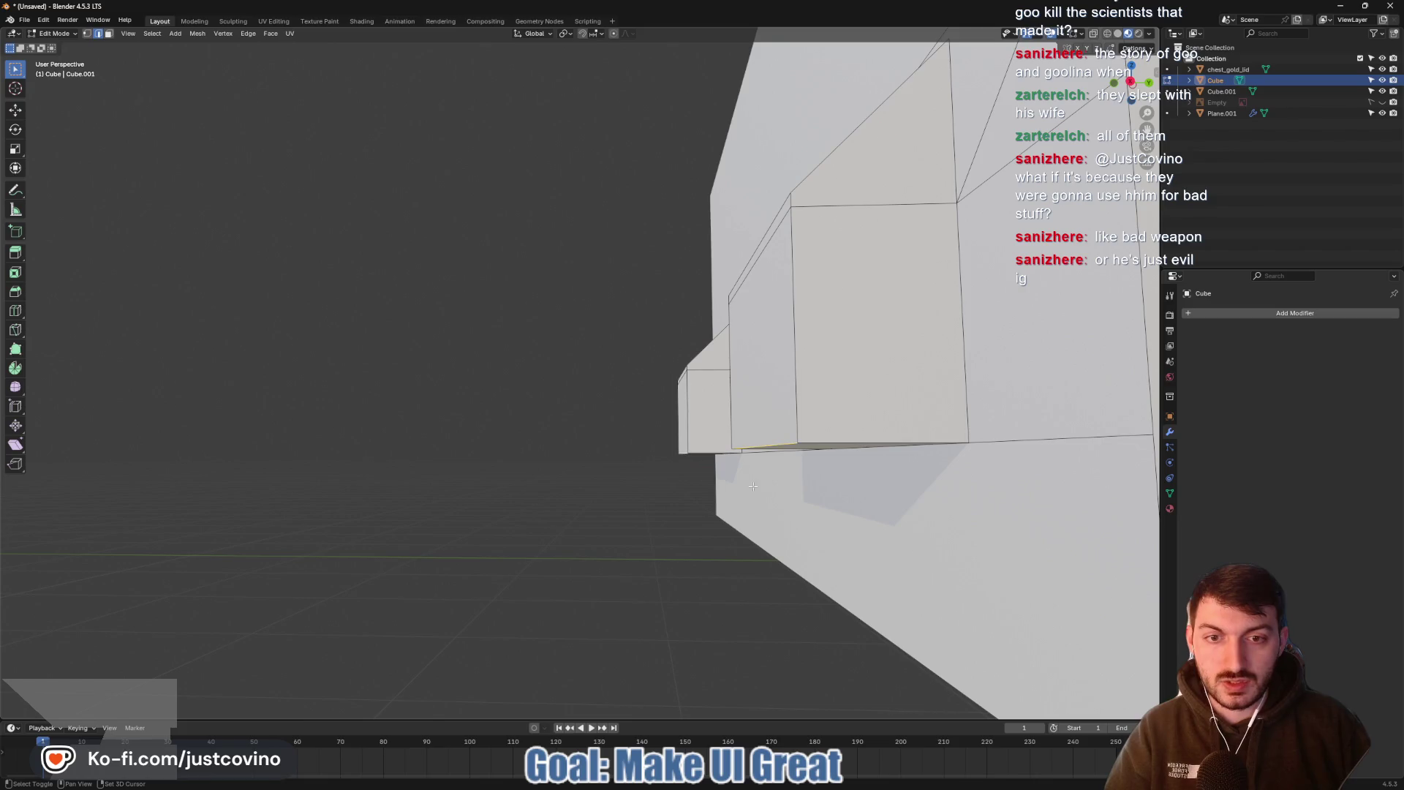
{"action": "key", "text": "shift+v"}
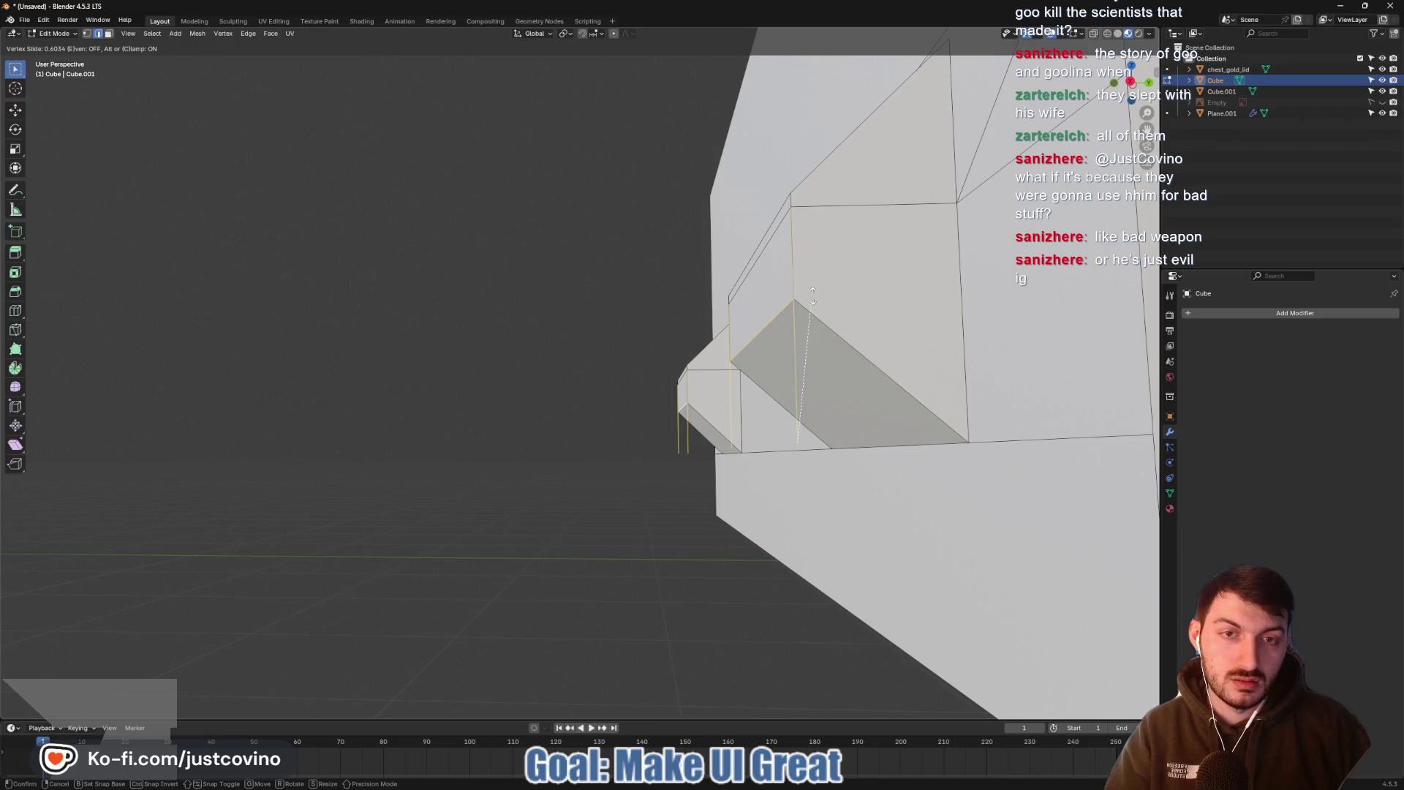
{"action": "left_click", "coordinate": [801, 344]}
{"action": "mouse_move", "coordinate": [801, 344]}
{"action": "middle_mouse_down"}
{"action": "mouse_move", "coordinate": [772, 416]}
{"action": "mouse_move", "coordinate": [837, 435]}
{"action": "mouse_move", "coordinate": [821, 448]}
{"action": "mouse_move", "coordinate": [893, 476]}
{"action": "mouse_move", "coordinate": [865, 474]}
{"action": "middle_mouse_up"}
{"action": "key", "text": "Tab"}
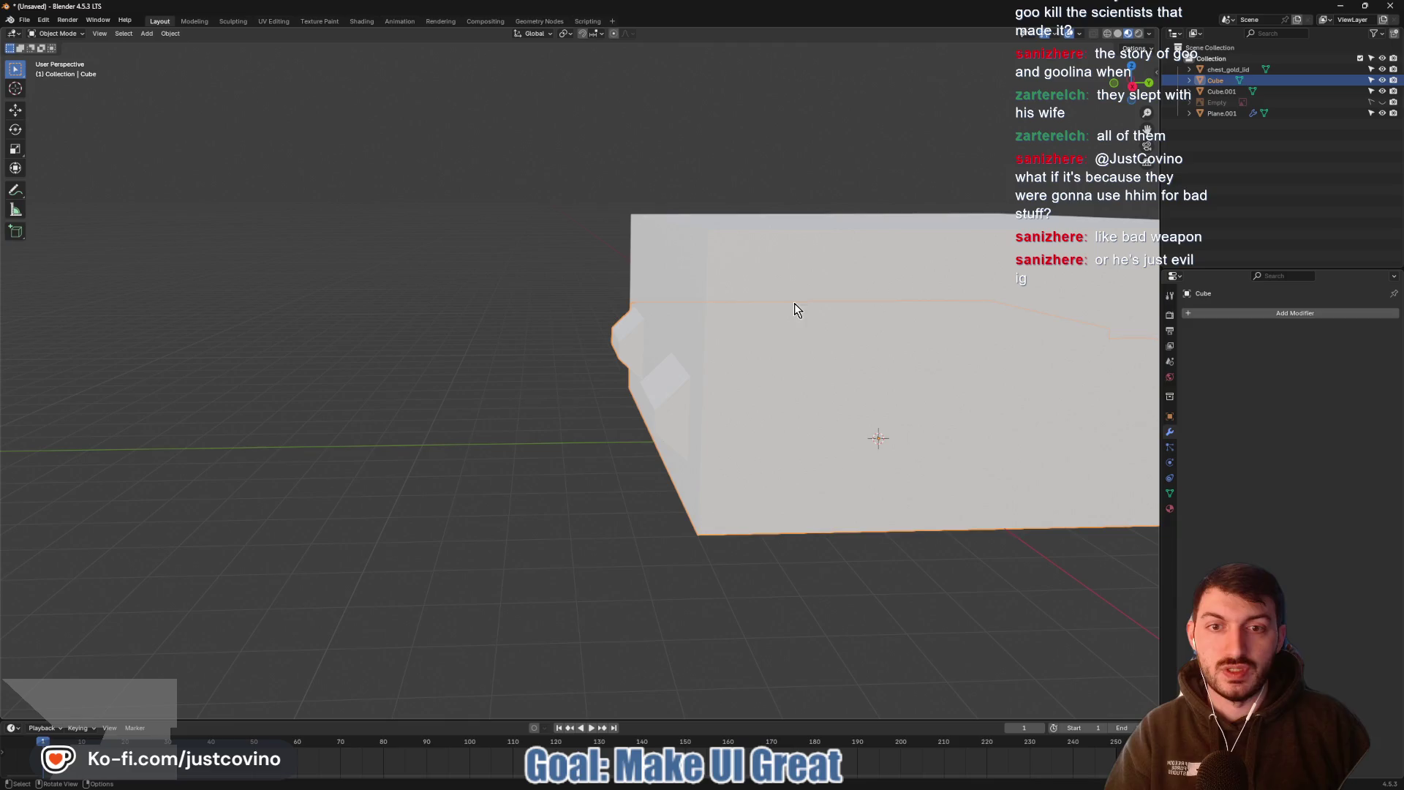
Test-rotate lid Cube.001 around X, cancel to keep it closed, and enter its Edit Mode
{"action": "left_click", "coordinate": [794, 304]}
{"action": "key", "text": "r"}
{"action": "key", "text": "x"}
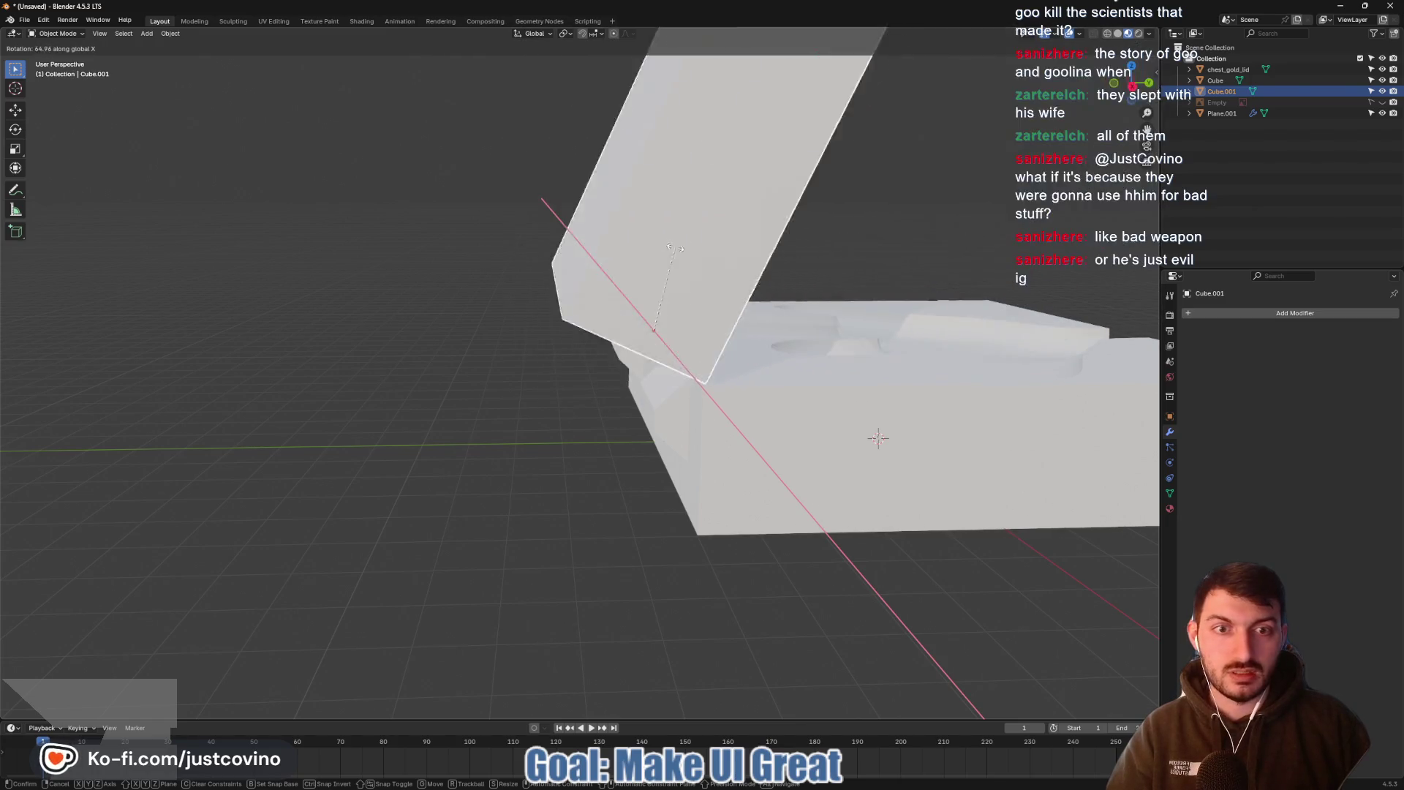
{"action": "right_click", "coordinate": [744, 268]}
{"action": "mouse_move", "coordinate": [744, 267]}
{"action": "middle_mouse_down"}
{"action": "mouse_move", "coordinate": [736, 400]}
{"action": "mouse_move", "coordinate": [635, 401]}
{"action": "mouse_move", "coordinate": [771, 390]}
{"action": "mouse_move", "coordinate": [715, 408]}
{"action": "mouse_move", "coordinate": [812, 392]}
{"action": "mouse_move", "coordinate": [863, 403]}
{"action": "mouse_move", "coordinate": [832, 414]}
{"action": "middle_mouse_up"}
{"action": "key", "text": "Tab"}
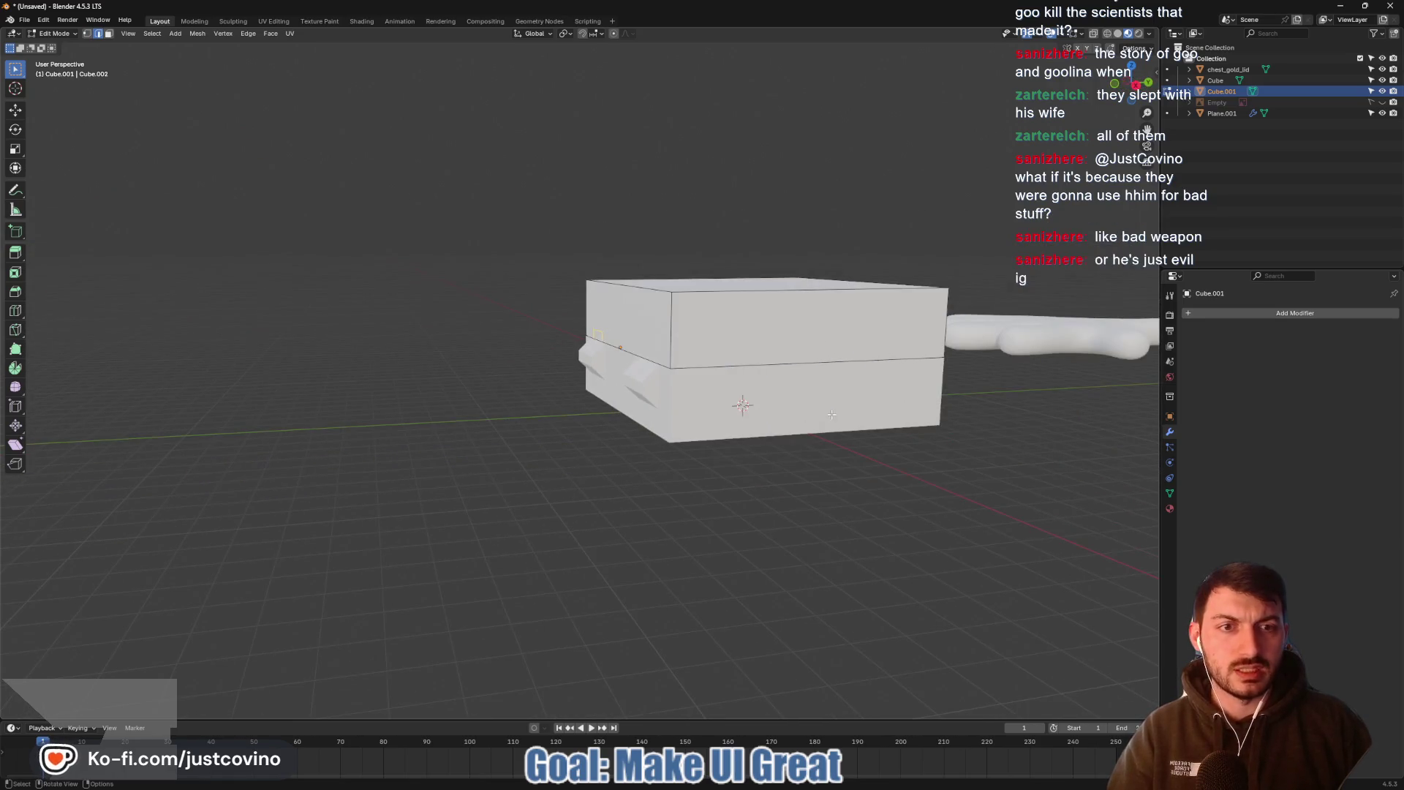
{"action": "mouse_move", "coordinate": [907, 387]}
{"action": "middle_mouse_down"}
{"action": "mouse_move", "coordinate": [960, 433]}
{"action": "mouse_move", "coordinate": [994, 391]}
{"action": "middle_mouse_up"}
Rename Plane.001 to 'StickyHand-noimp'
{"action": "left_click", "coordinate": [1223, 114]}
{"action": "double_click", "coordinate": [1223, 114]}
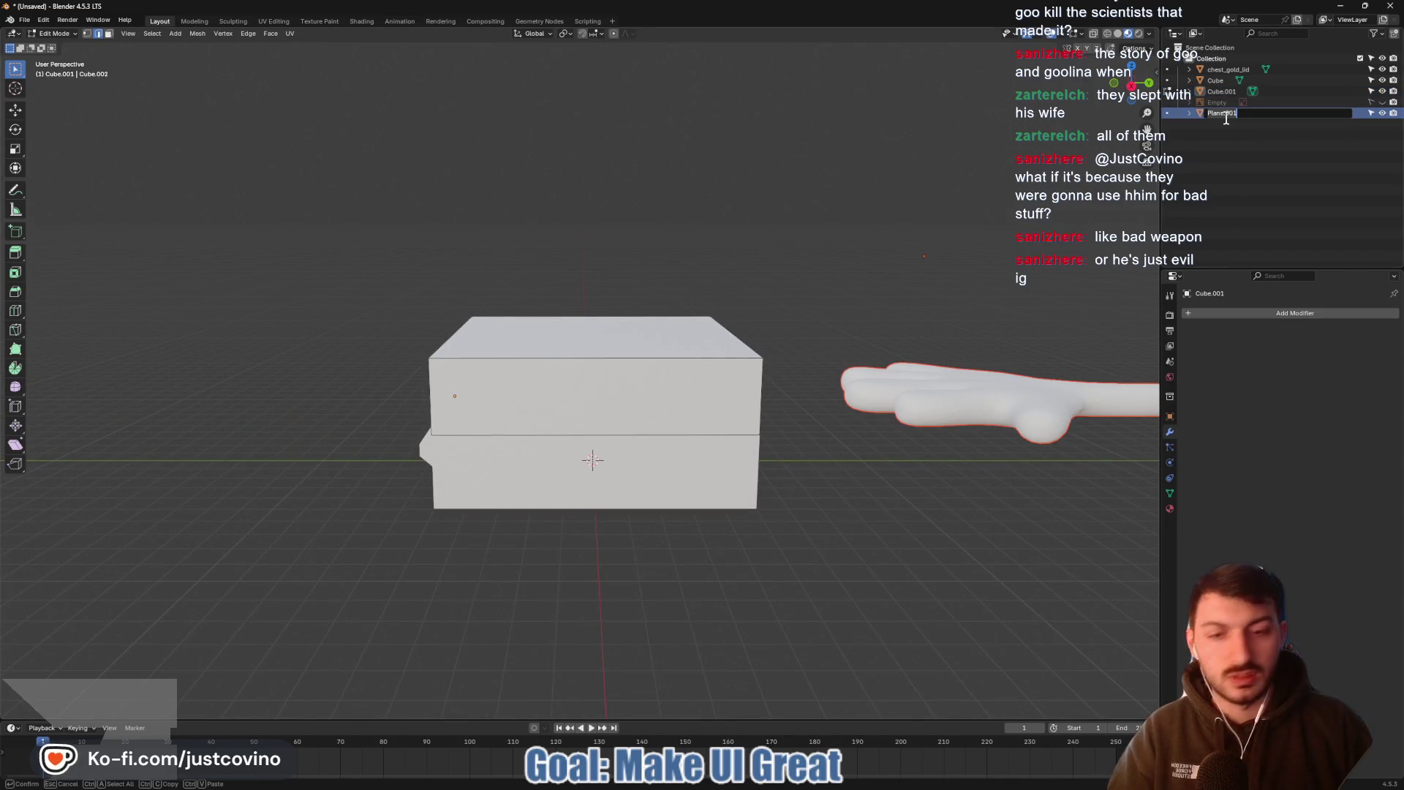
{"action": "type", "text": "s"}
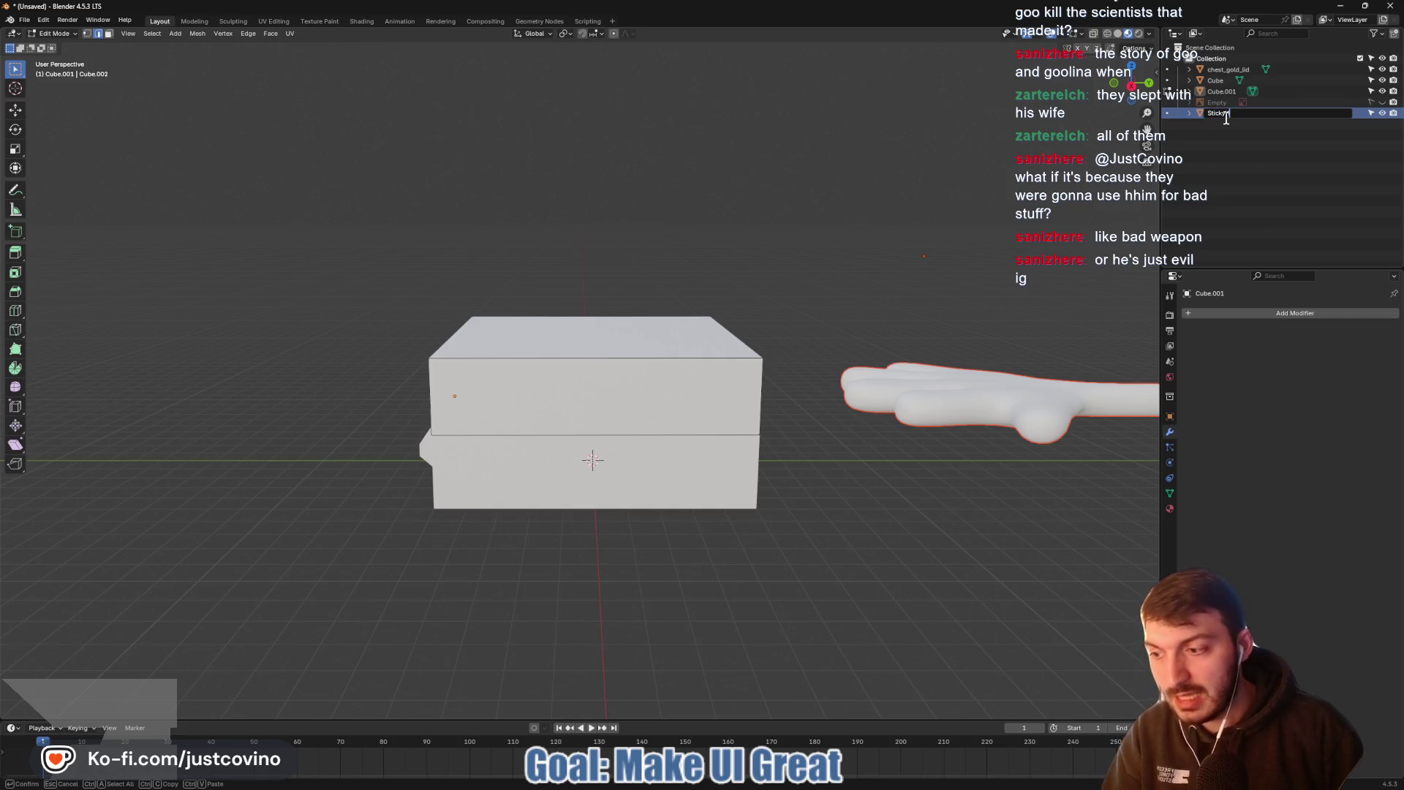
{"action": "type", "text": "Hand"}
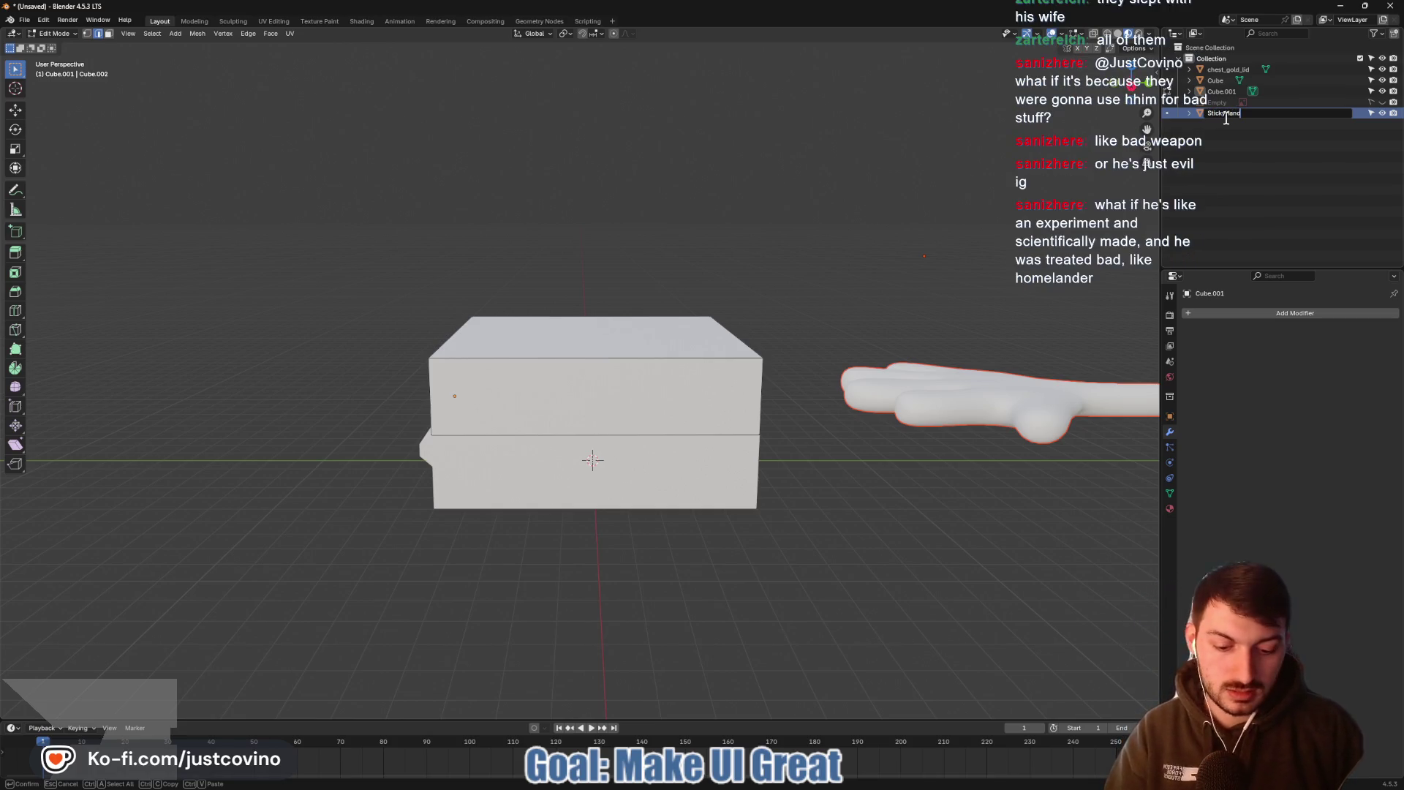
{"action": "type", "text": "-noimp"}
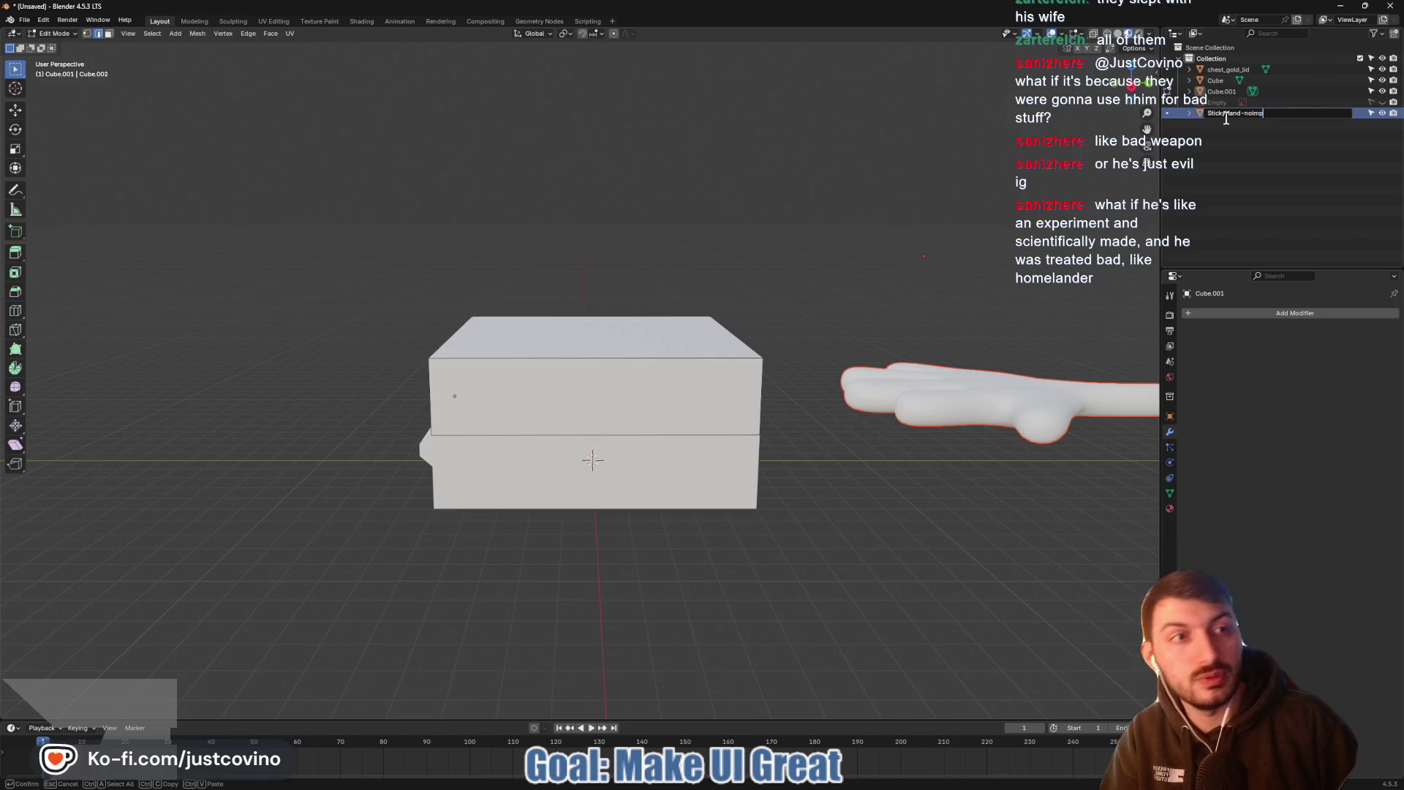
{"action": "key", "text": "Return"}
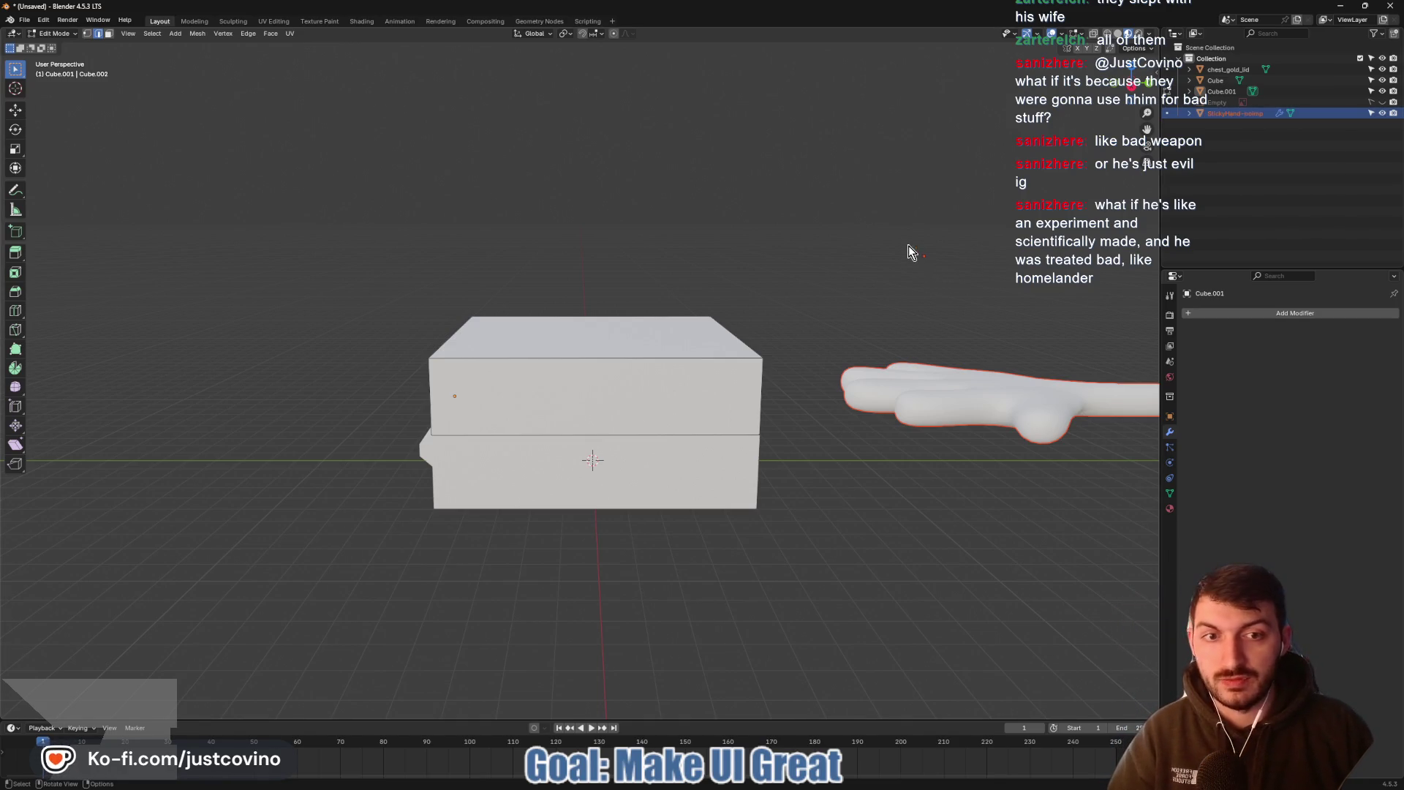
{"action": "key", "text": "ctrl+o"}
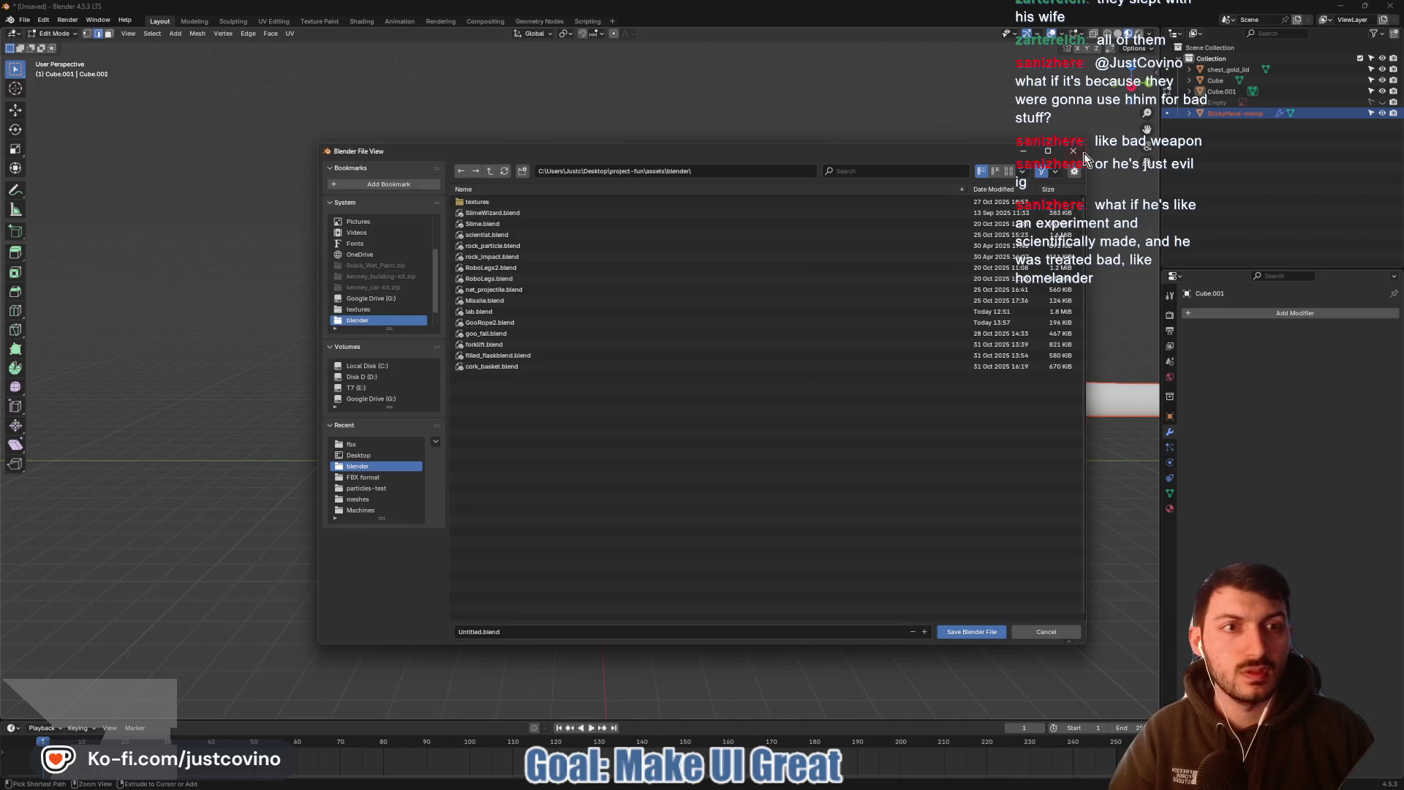
{"action": "key", "text": "Escape"}
Delete the chest_gold_lid object and return to Object Mode
{"action": "left_click", "coordinate": [1231, 102]}
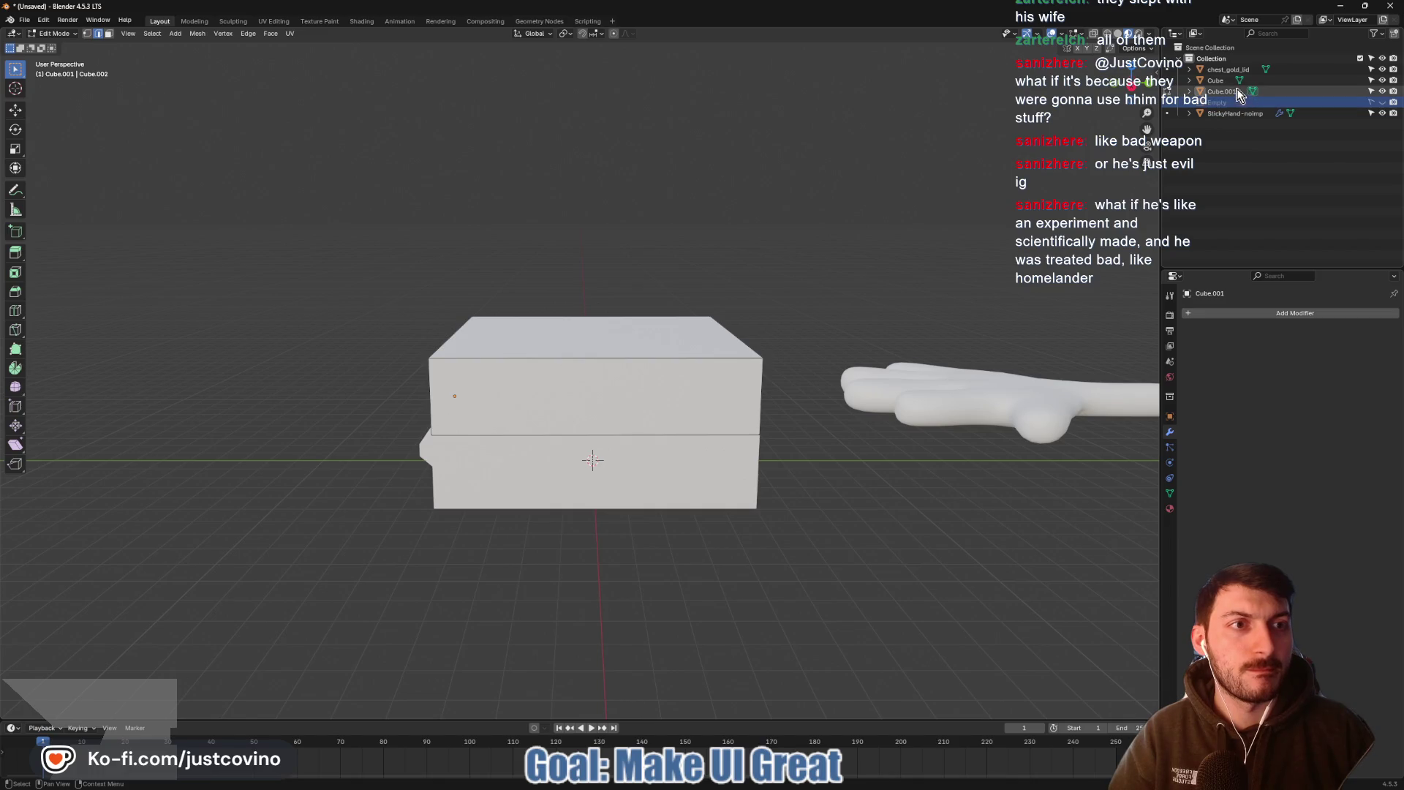
{"action": "left_click", "coordinate": [1224, 71]}
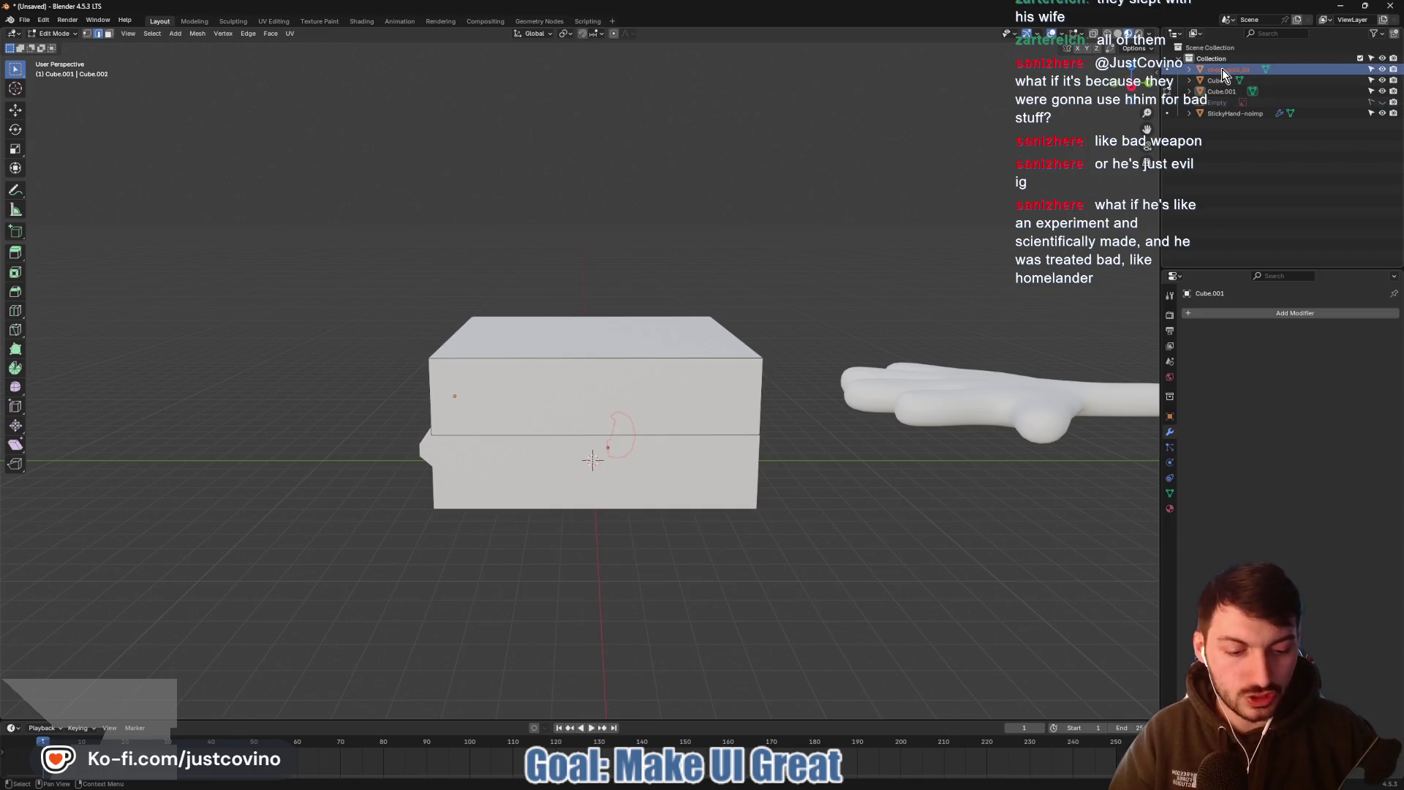
{"action": "key", "text": "x"}
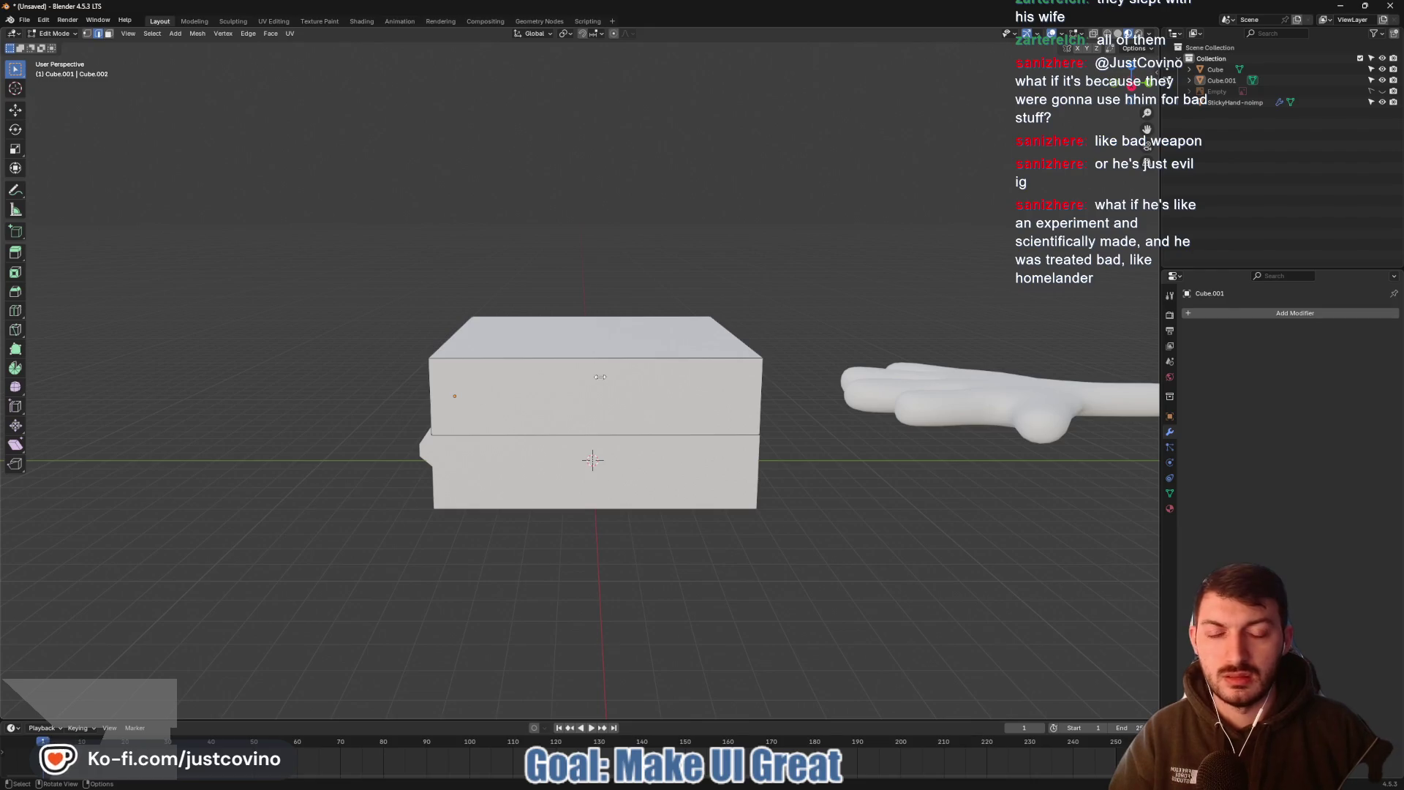
{"action": "key", "text": "Tab"}
Create a new material named 'Press' on the upper box Cube.001
{"action": "left_click", "coordinate": [655, 398]}
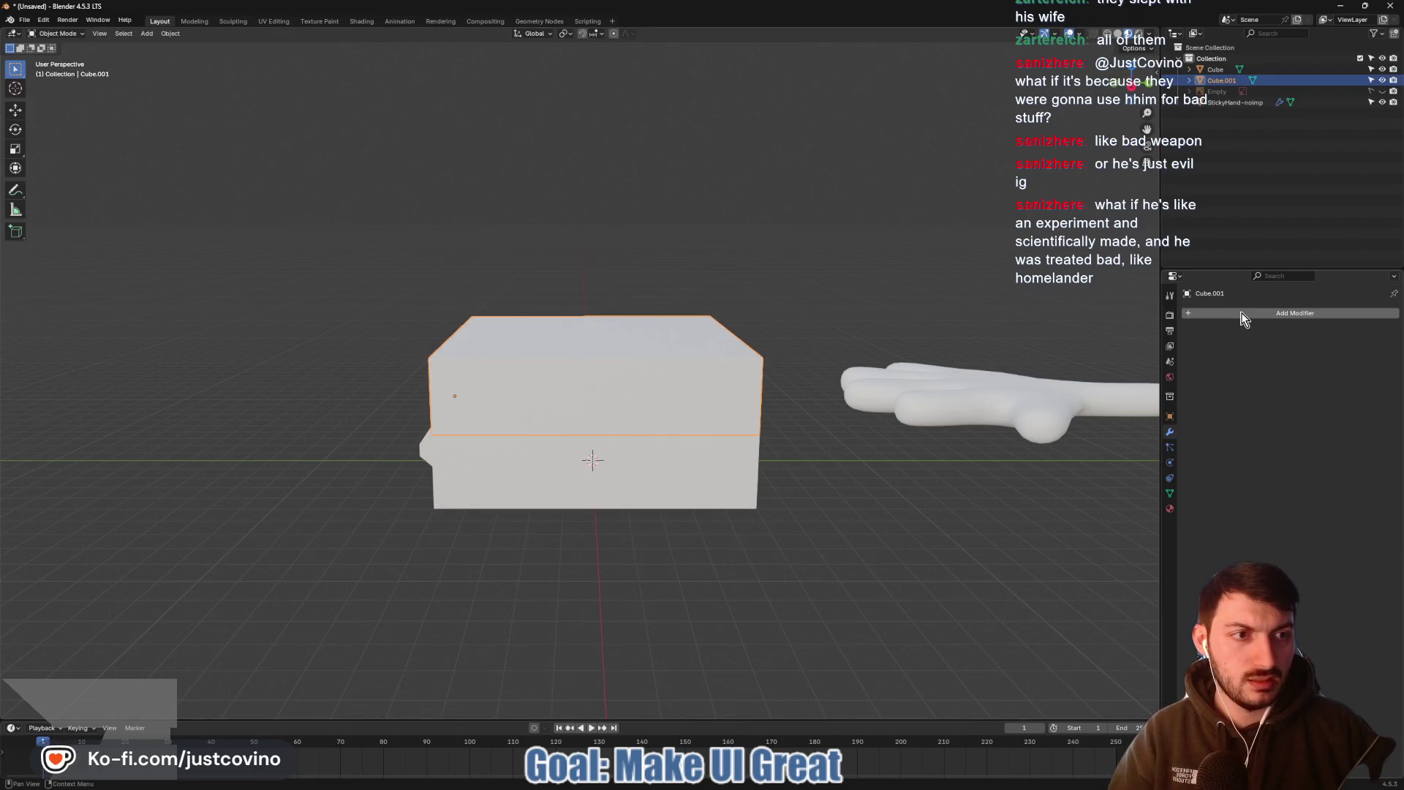
{"action": "left_click", "coordinate": [1214, 313]}
{"action": "left_click", "coordinate": [1169, 508]}
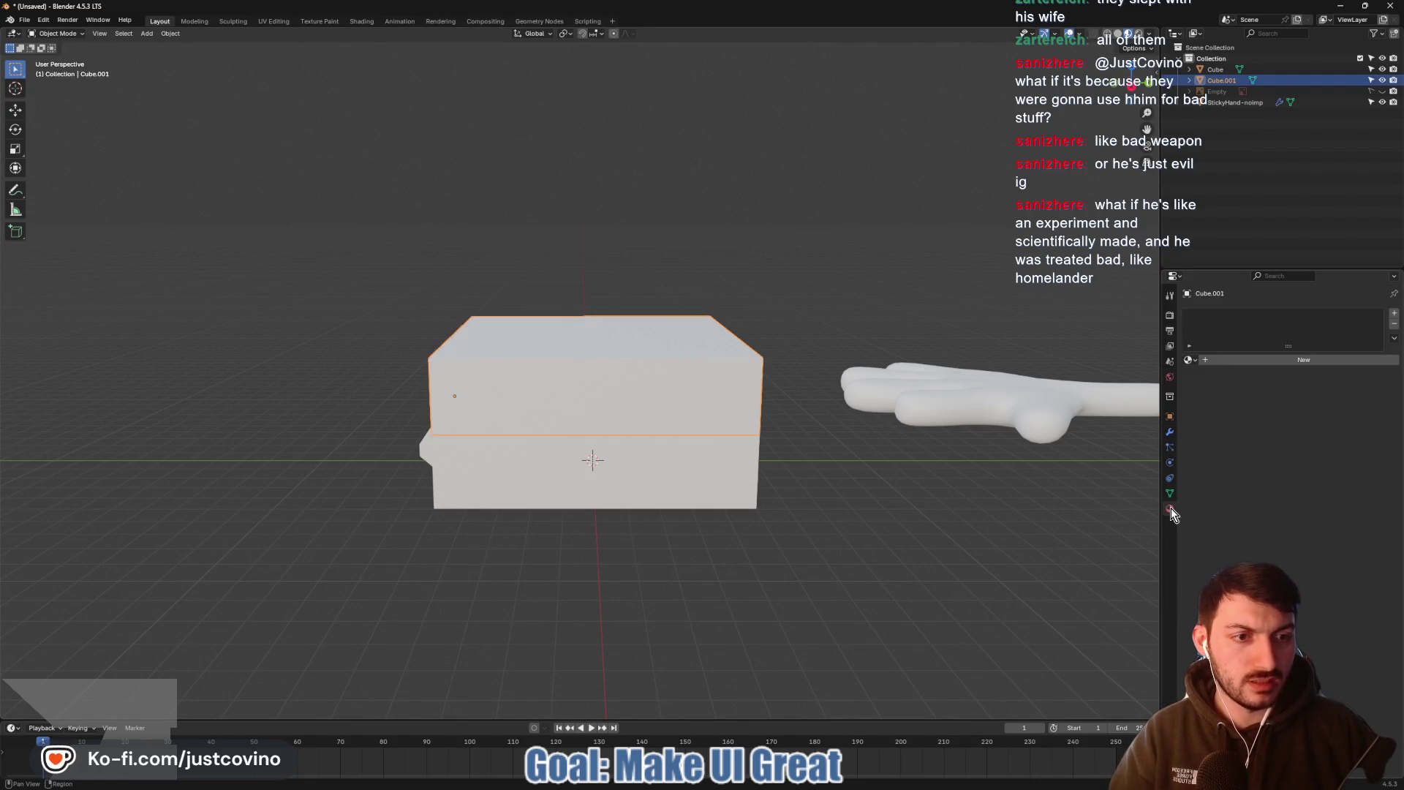
{"action": "left_click", "coordinate": [1244, 359]}
{"action": "left_click", "coordinate": [1263, 360]}
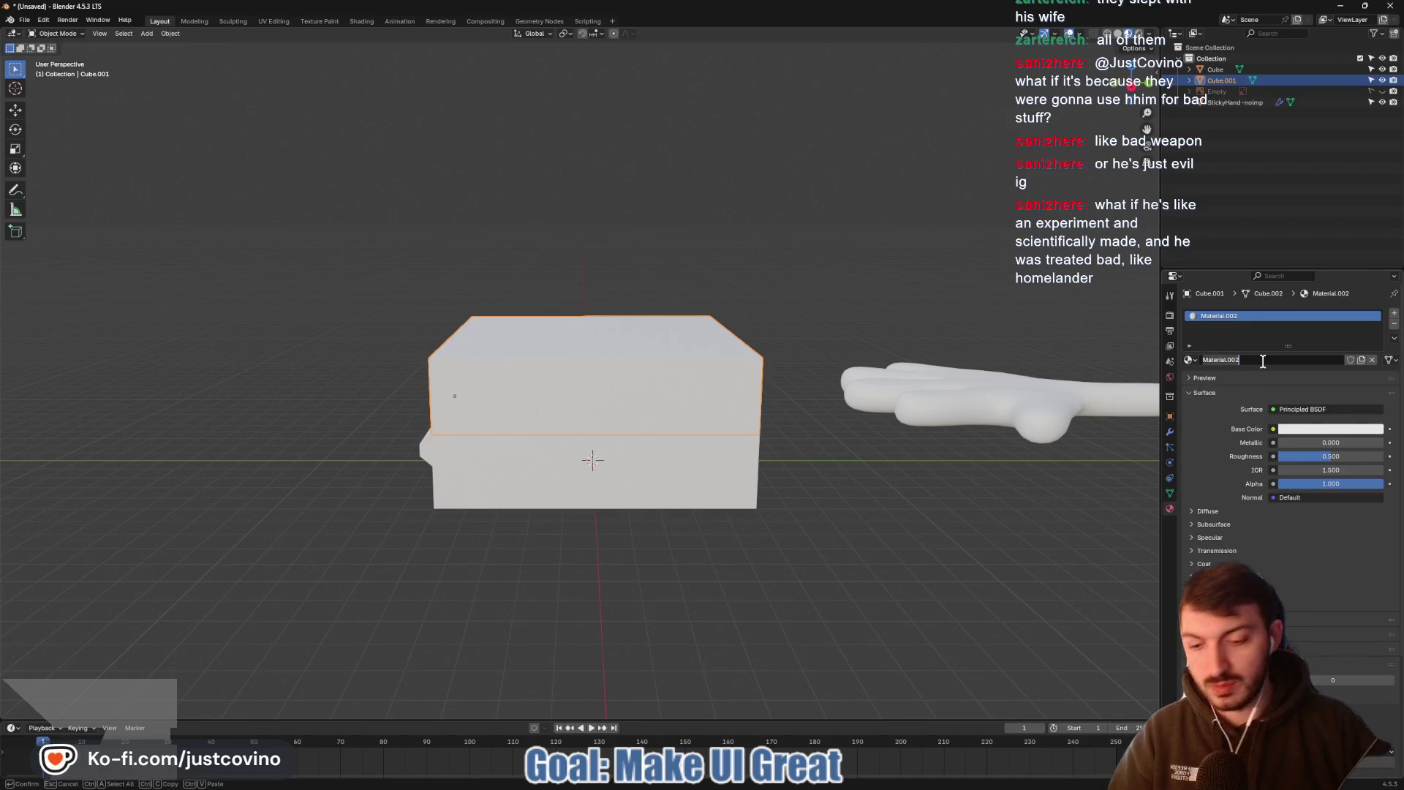
{"action": "type", "text": "Press"}
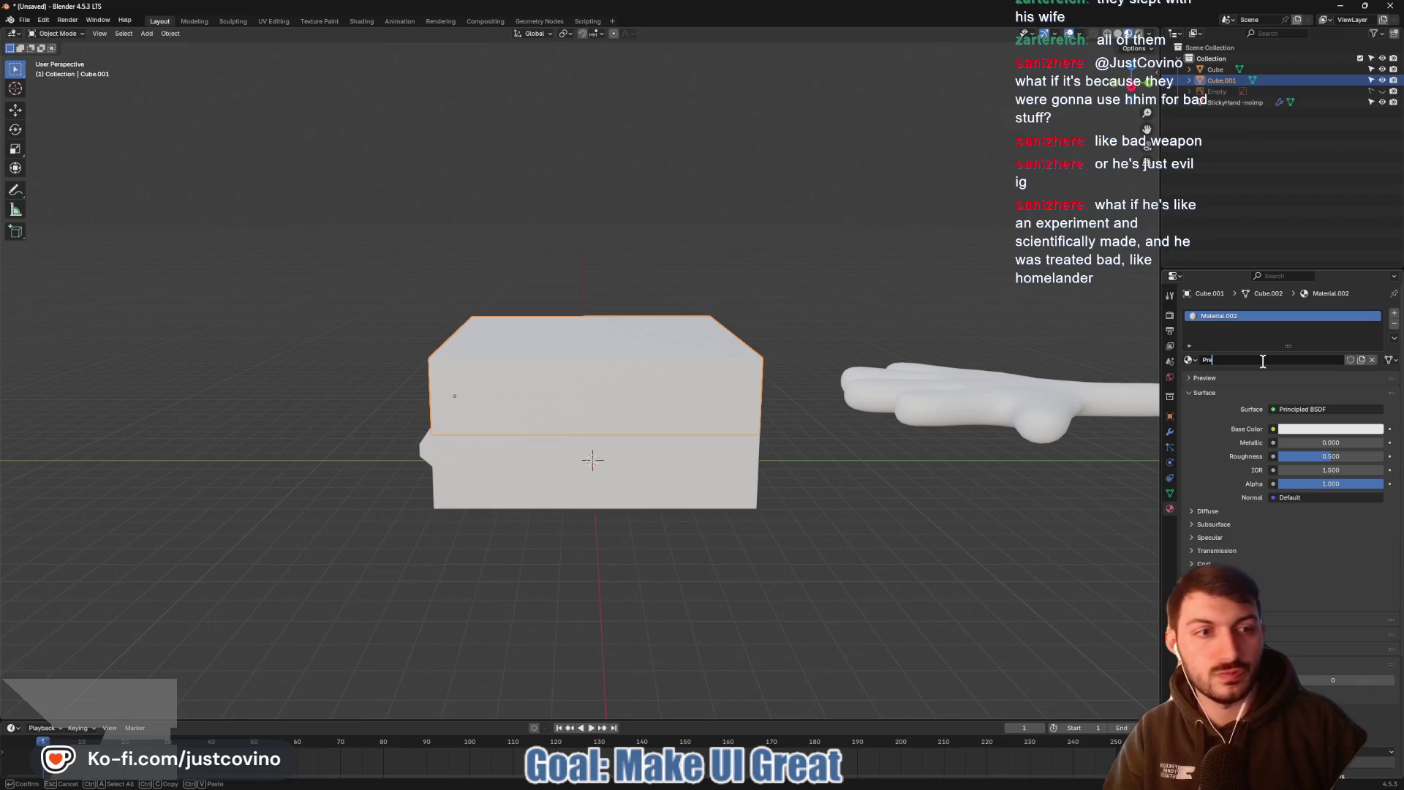
{"action": "key", "text": "Return"}
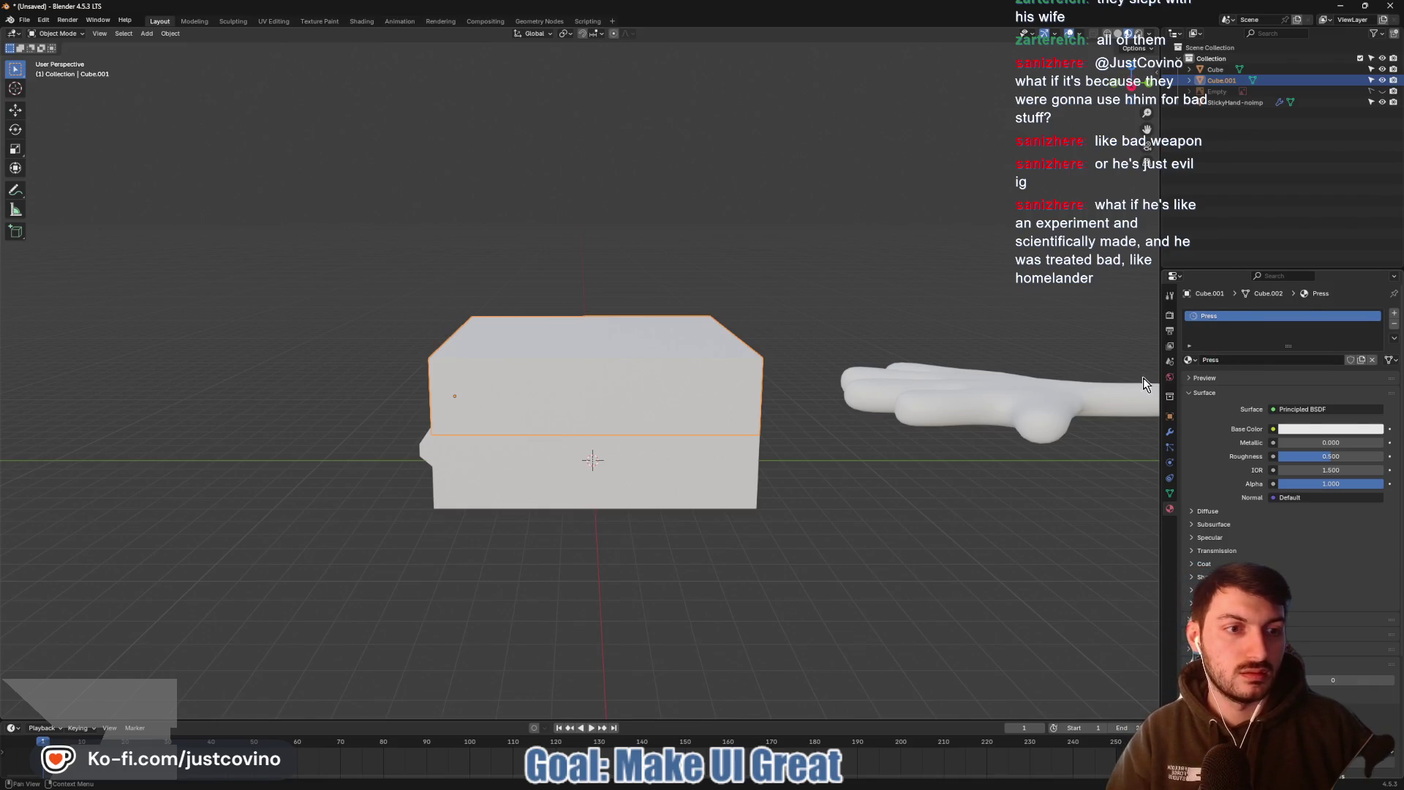
Assign the existing Press material to the lower box Cube
{"action": "left_click", "coordinate": [667, 483]}
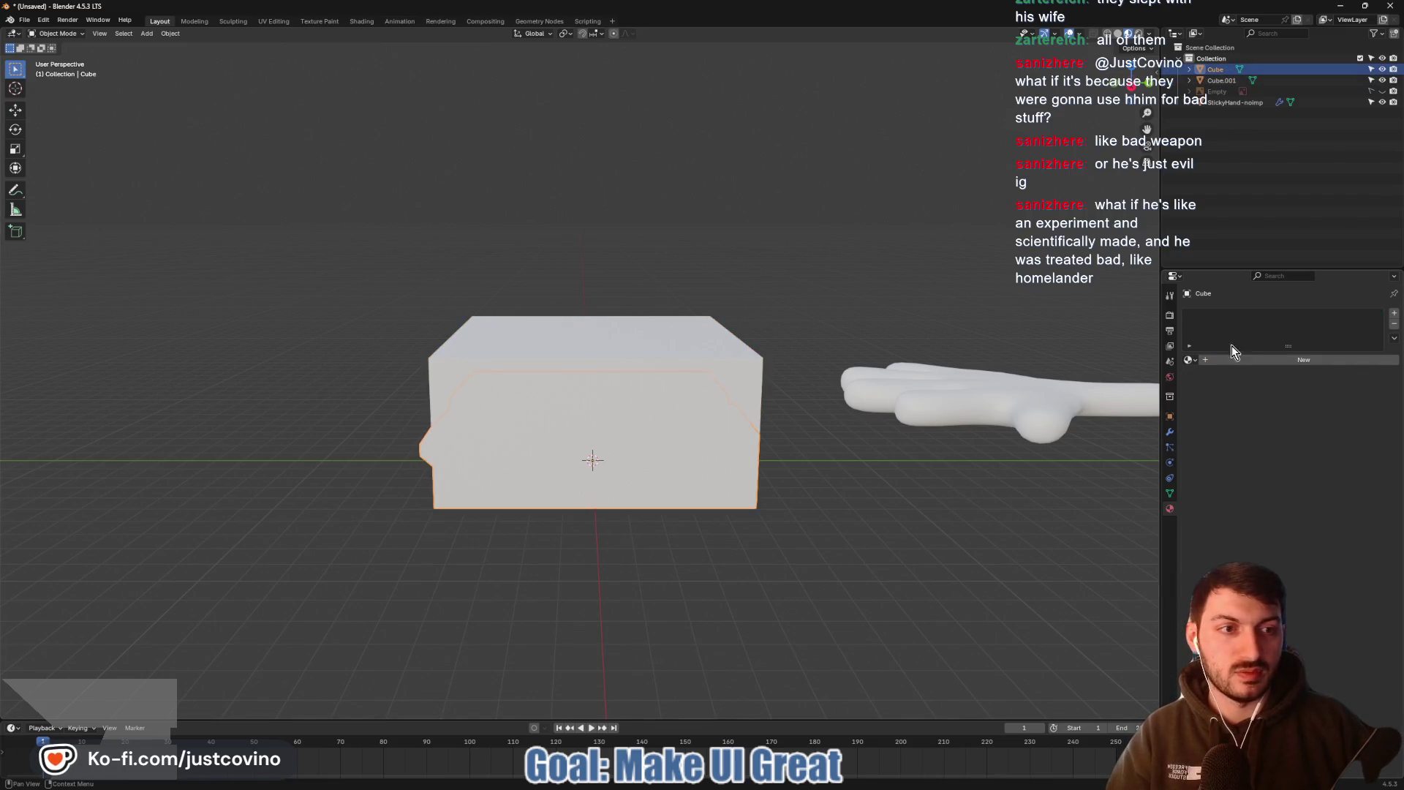
{"action": "left_click", "coordinate": [1195, 360]}
{"action": "left_click", "coordinate": [1223, 402]}
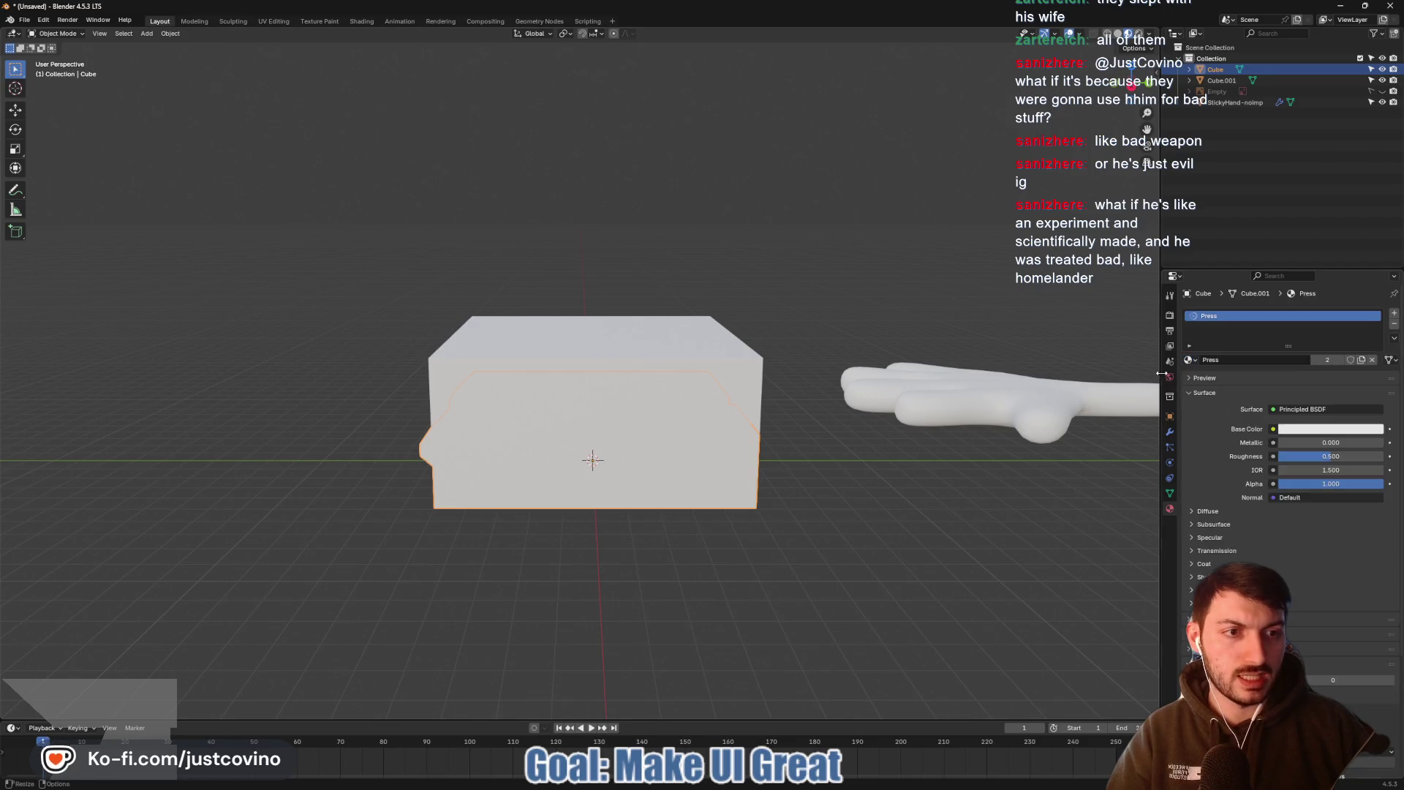
{"action": "mouse_move", "coordinate": [748, 464]}
{"action": "middle_mouse_down"}
{"action": "mouse_move", "coordinate": [505, 492]}
{"action": "mouse_move", "coordinate": [569, 485]}
{"action": "middle_mouse_up"}
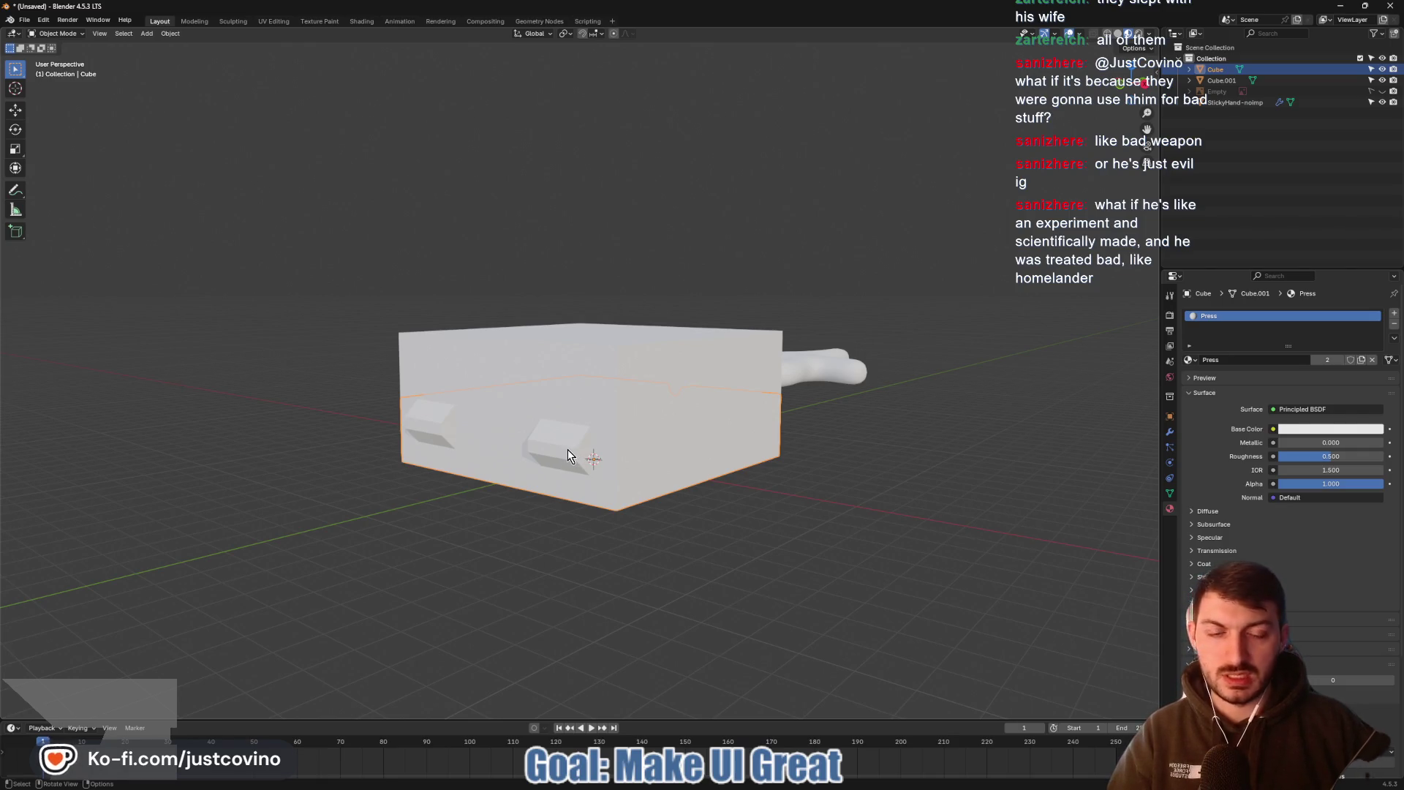
In Edit Mode with face select, select the faces of both hinge blocks on the lower box
{"action": "key", "text": "Tab"}
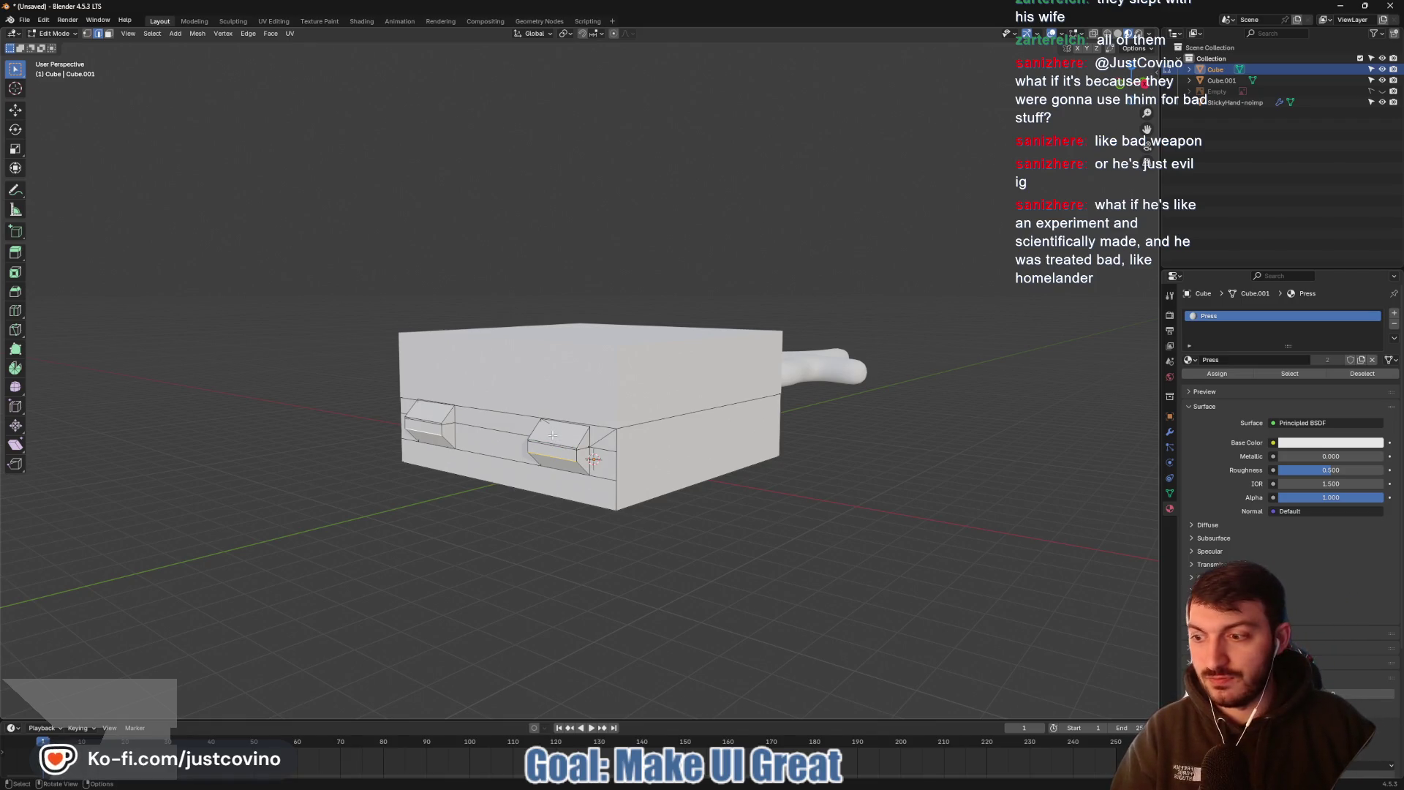
{"action": "key", "text": "3"}
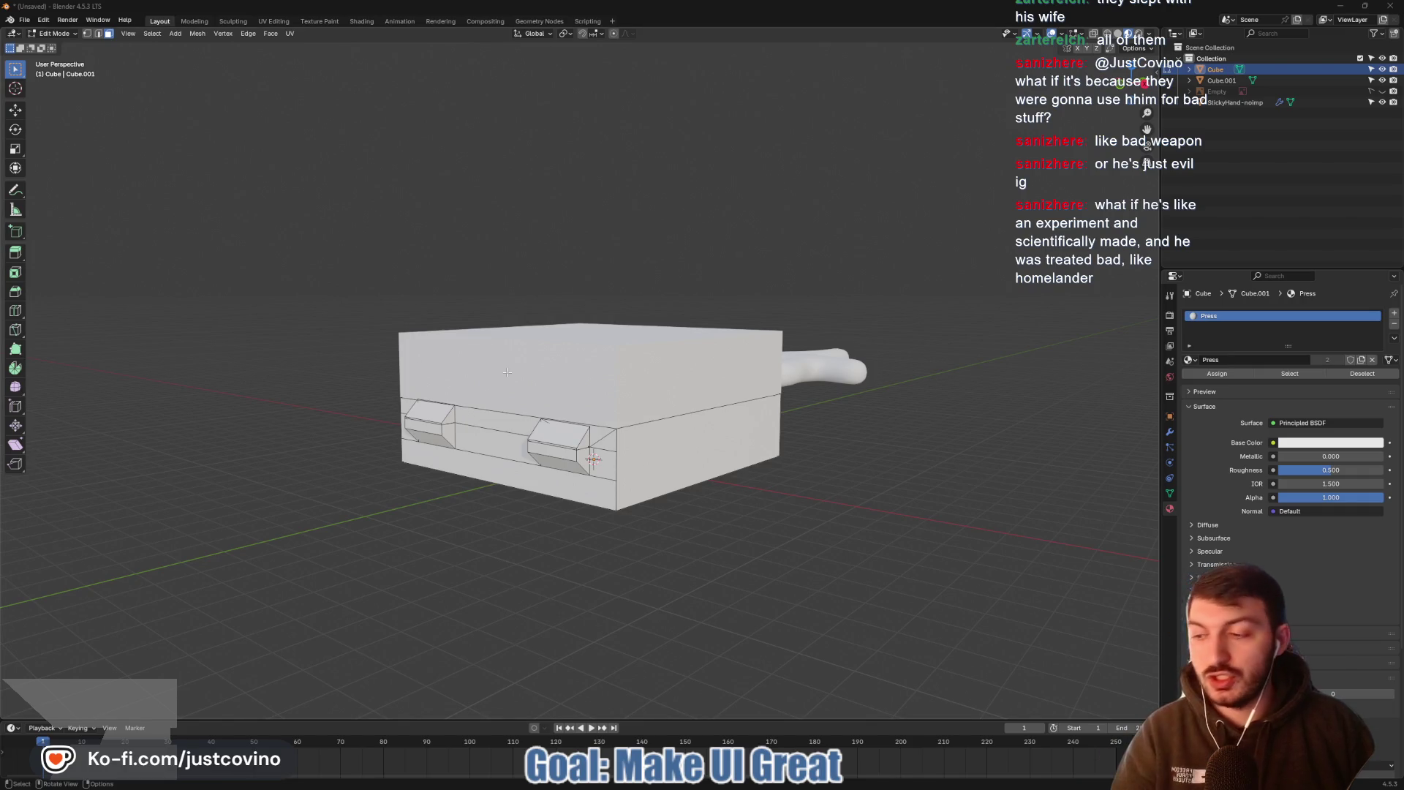
{"action": "scroll", "coordinate": [568, 457], "scroll_direction": "up", "scroll_amount": 2}
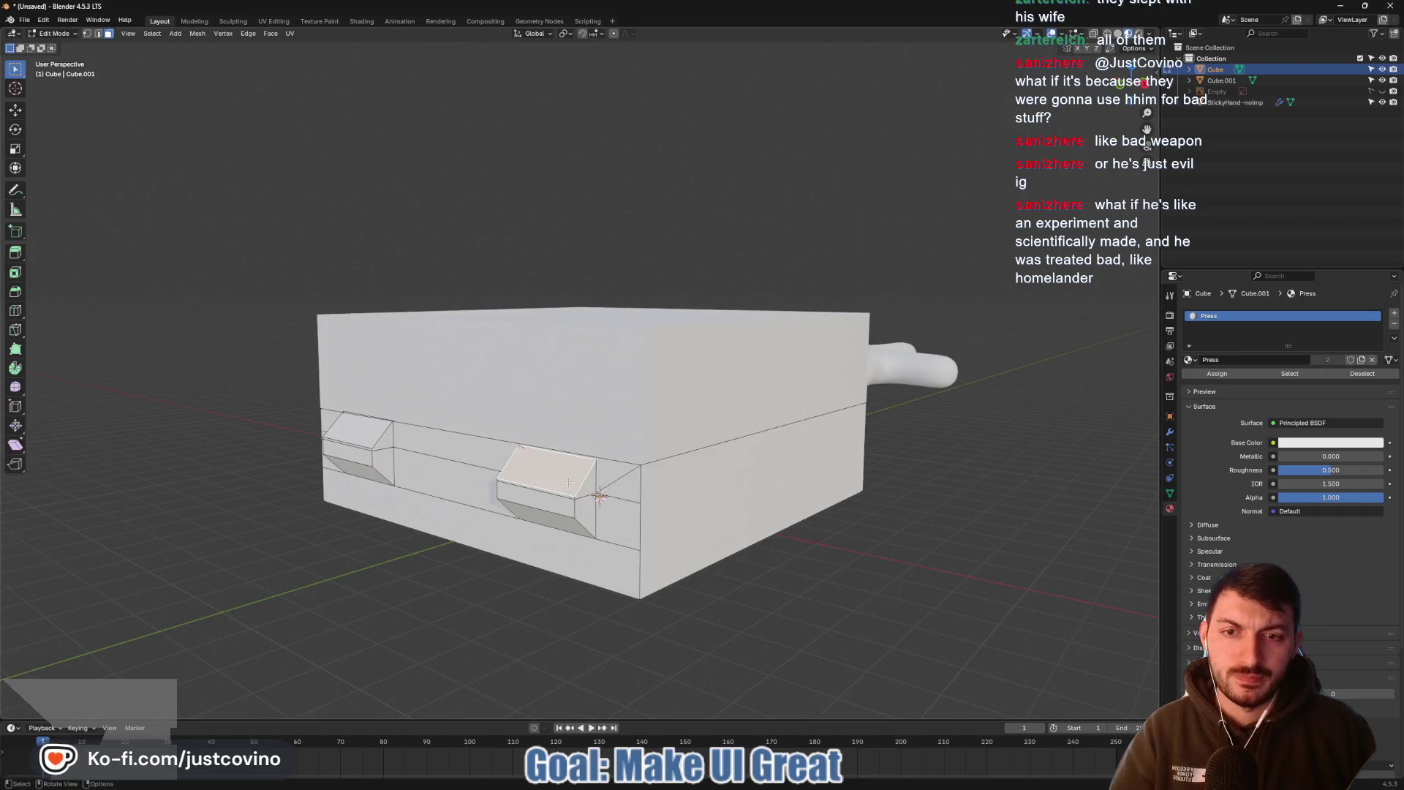
{"action": "left_click", "coordinate": [562, 483]}
{"action": "key", "text": "b"}
{"action": "left_click_drag", "start_coordinate": [573, 516], "coordinate": [581, 518]}
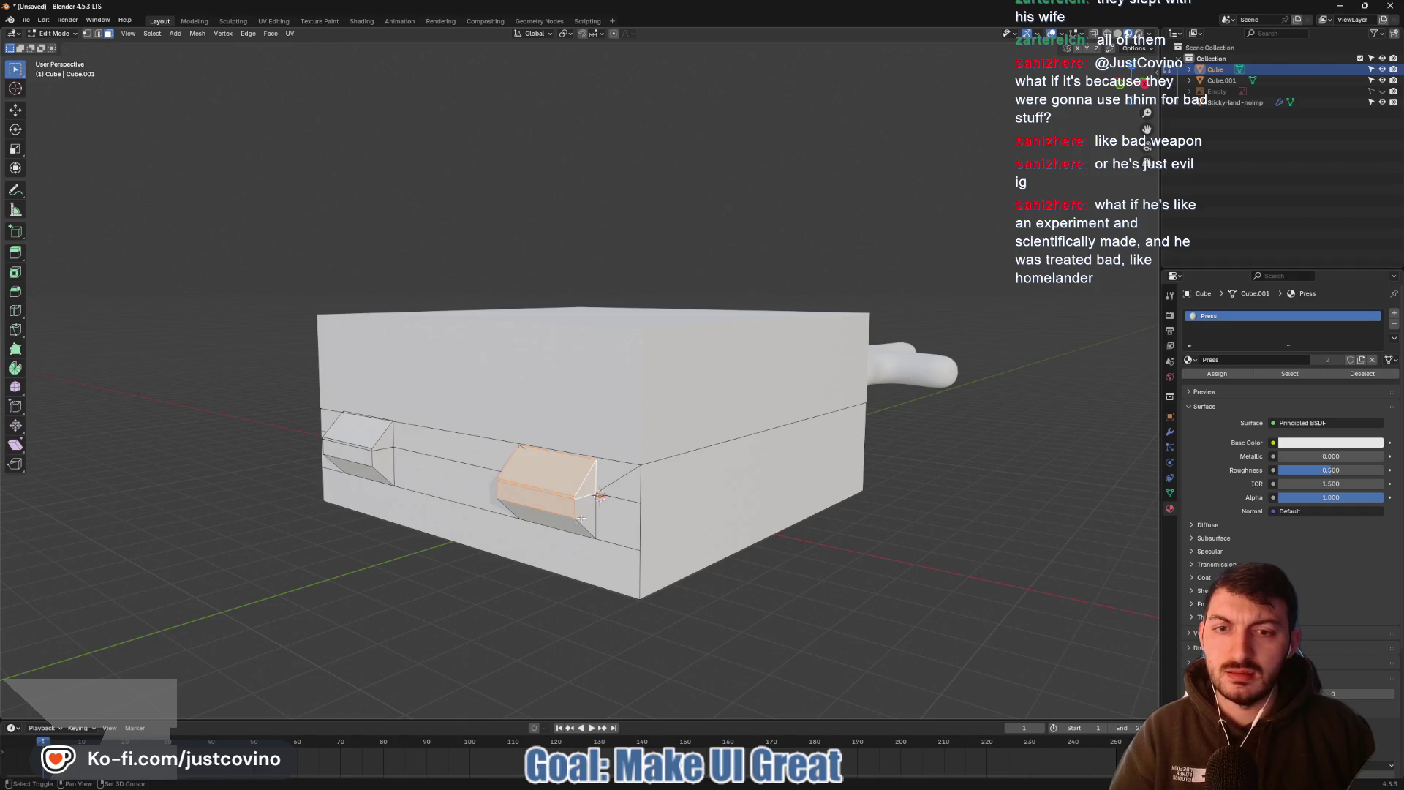
{"action": "middle_click_drag", "start_coordinate": [578, 525], "coordinate": [795, 451]}
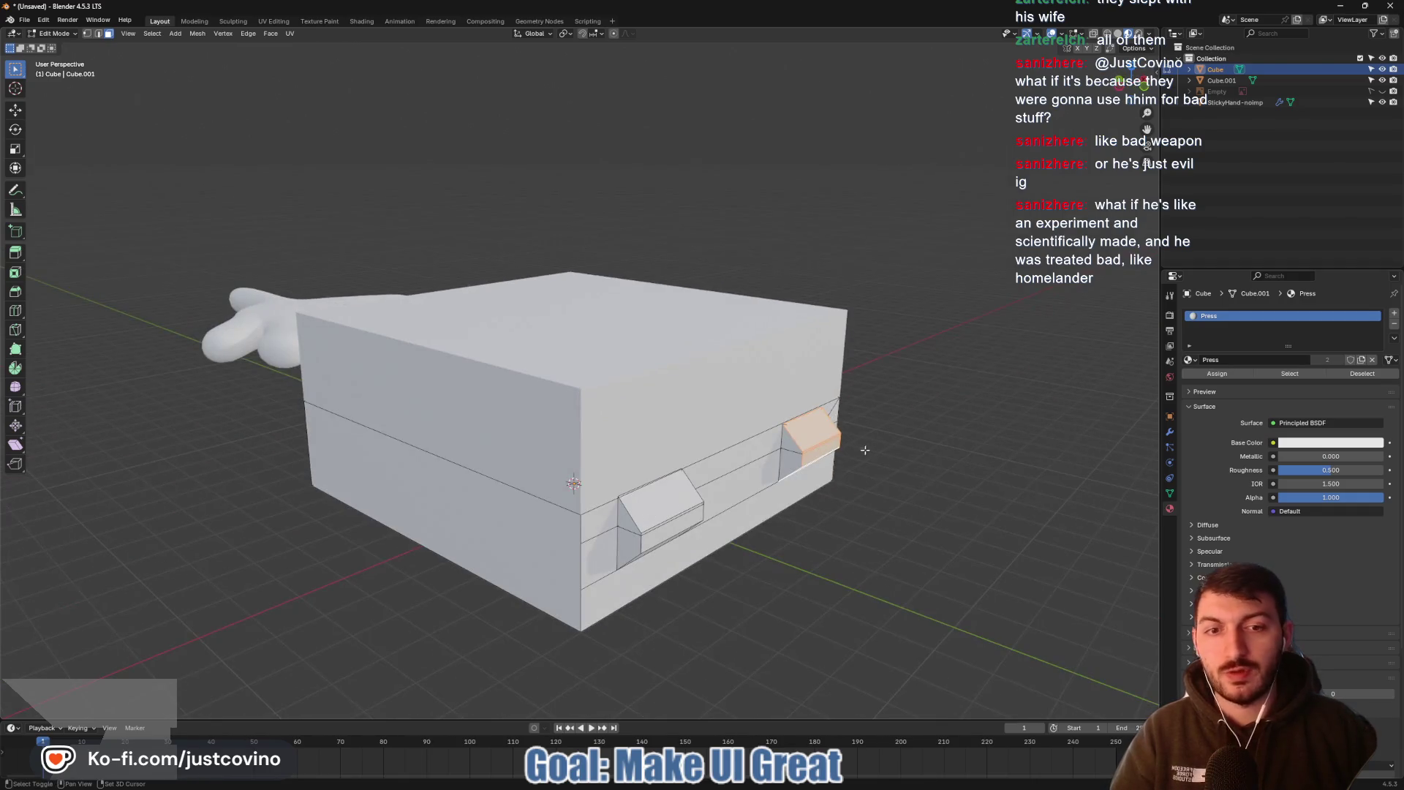
{"action": "left_click", "coordinate": [798, 468], "text": "shift"}
{"action": "left_click", "coordinate": [667, 496], "text": "shift"}
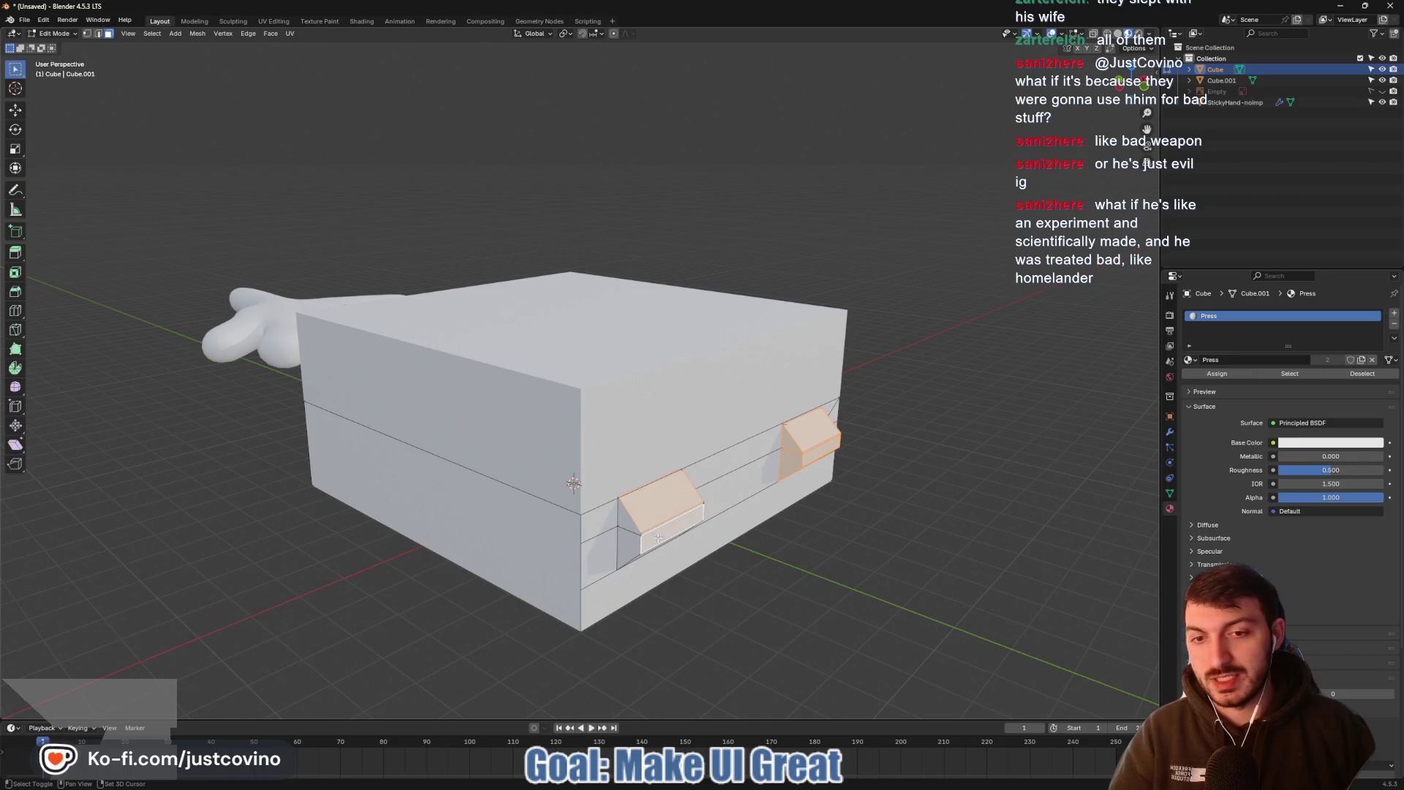
{"action": "left_click", "coordinate": [663, 539], "text": "shift"}
{"action": "mouse_move", "coordinate": [666, 512]}
{"action": "middle_mouse_down"}
{"action": "mouse_move", "coordinate": [666, 475]}
{"action": "mouse_move", "coordinate": [400, 405]}
{"action": "mouse_move", "coordinate": [651, 444]}
{"action": "middle_mouse_up"}
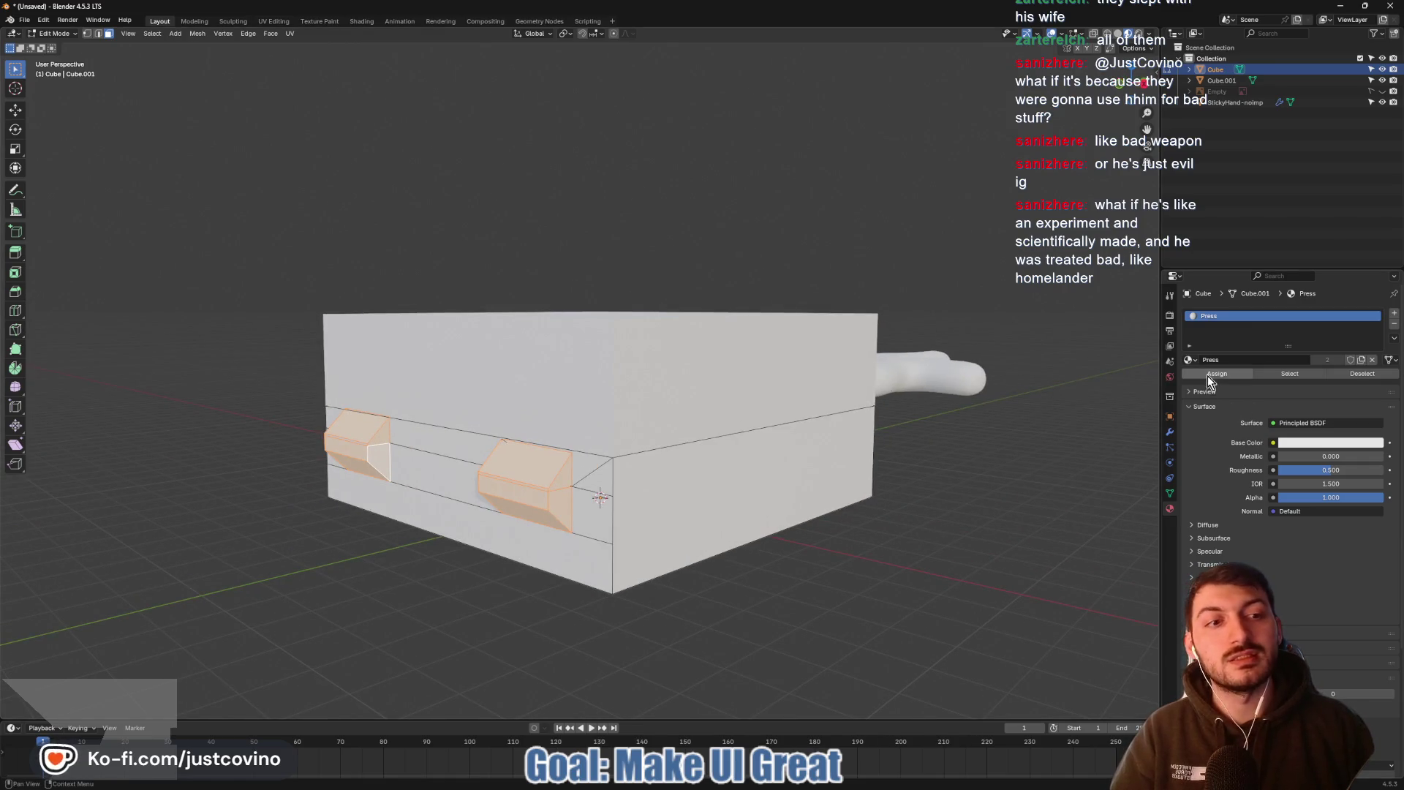
Add a new material slot holding a new material named Hinges, then return to Object Mode
{"action": "left_click", "coordinate": [1395, 313]}
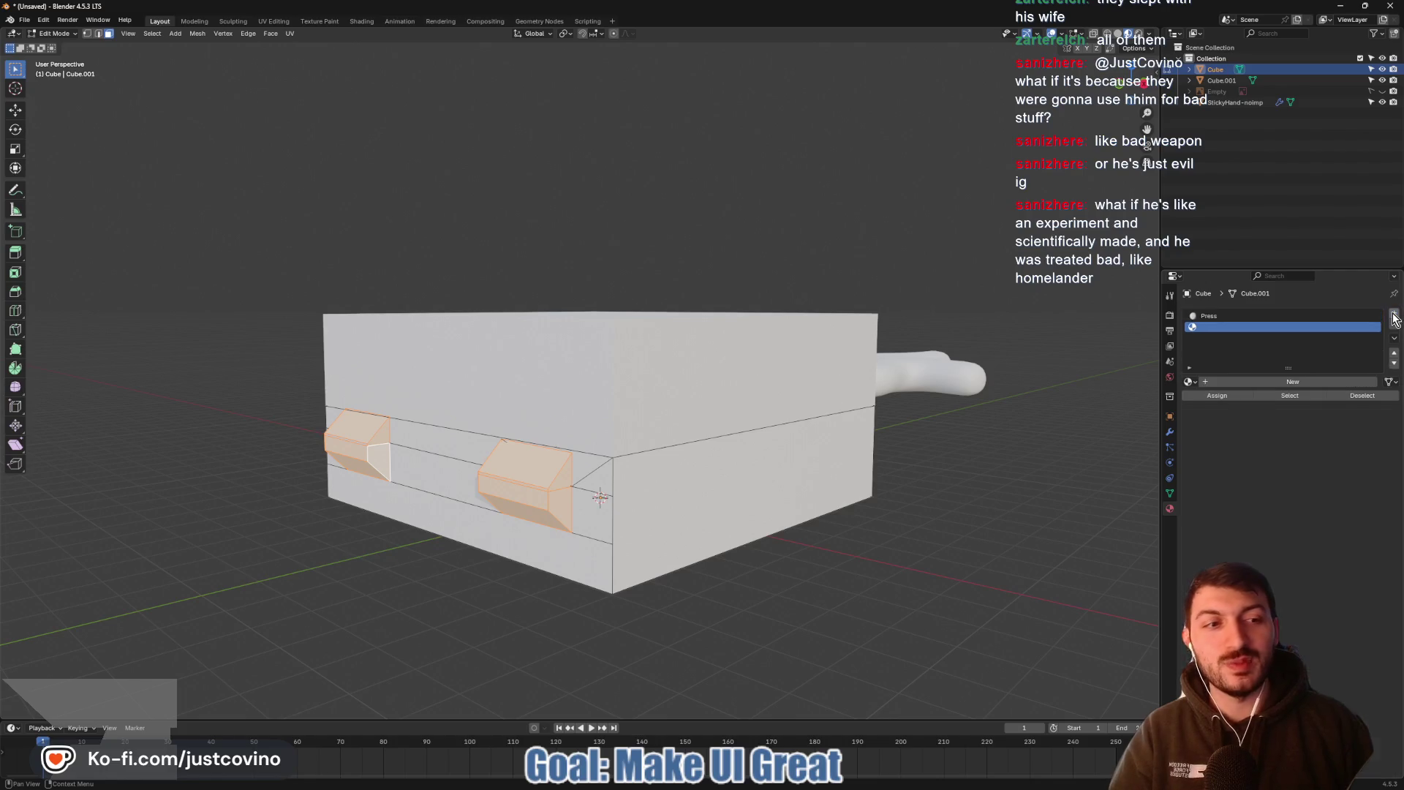
{"action": "left_click", "coordinate": [1226, 381]}
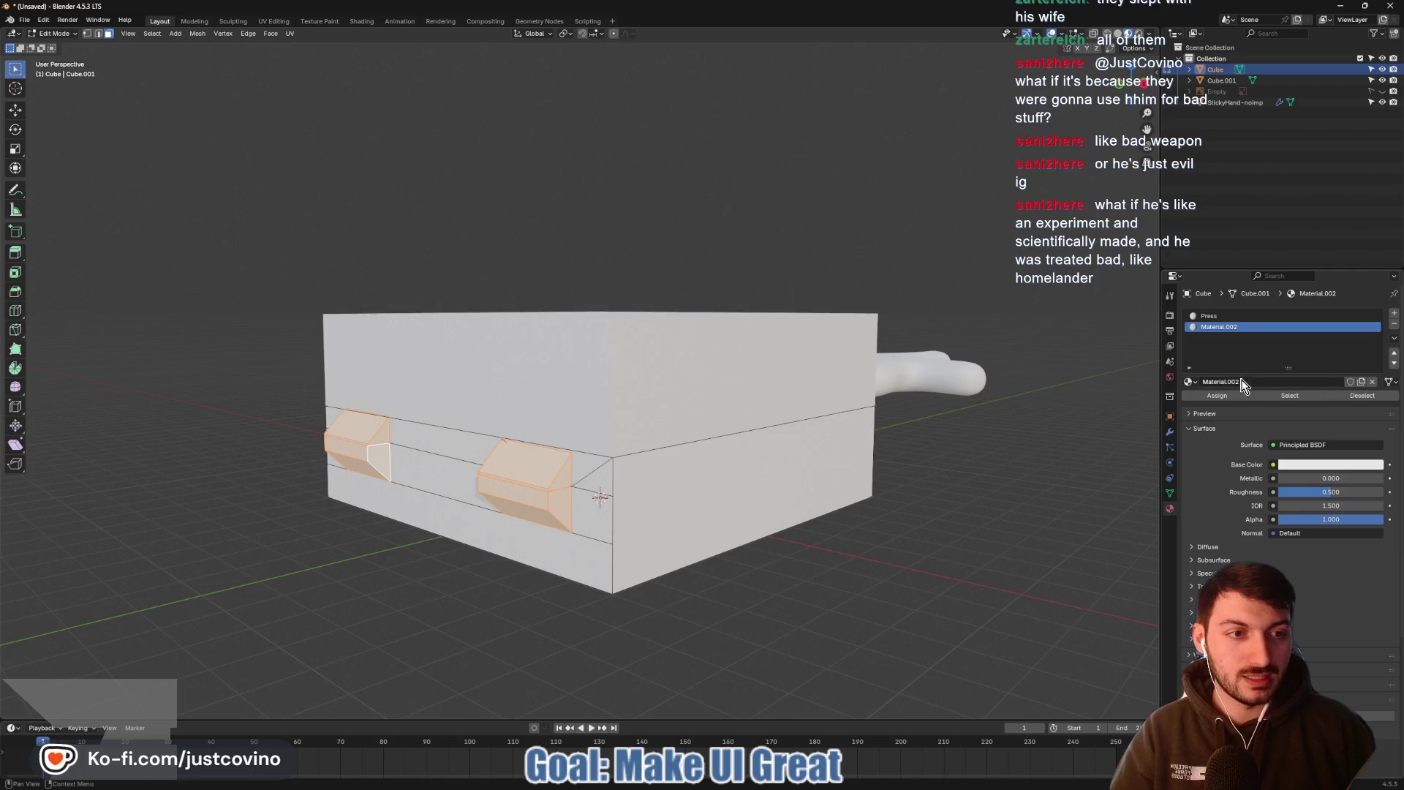
{"action": "left_click", "coordinate": [1246, 381]}
{"action": "type", "text": "Hinges"}
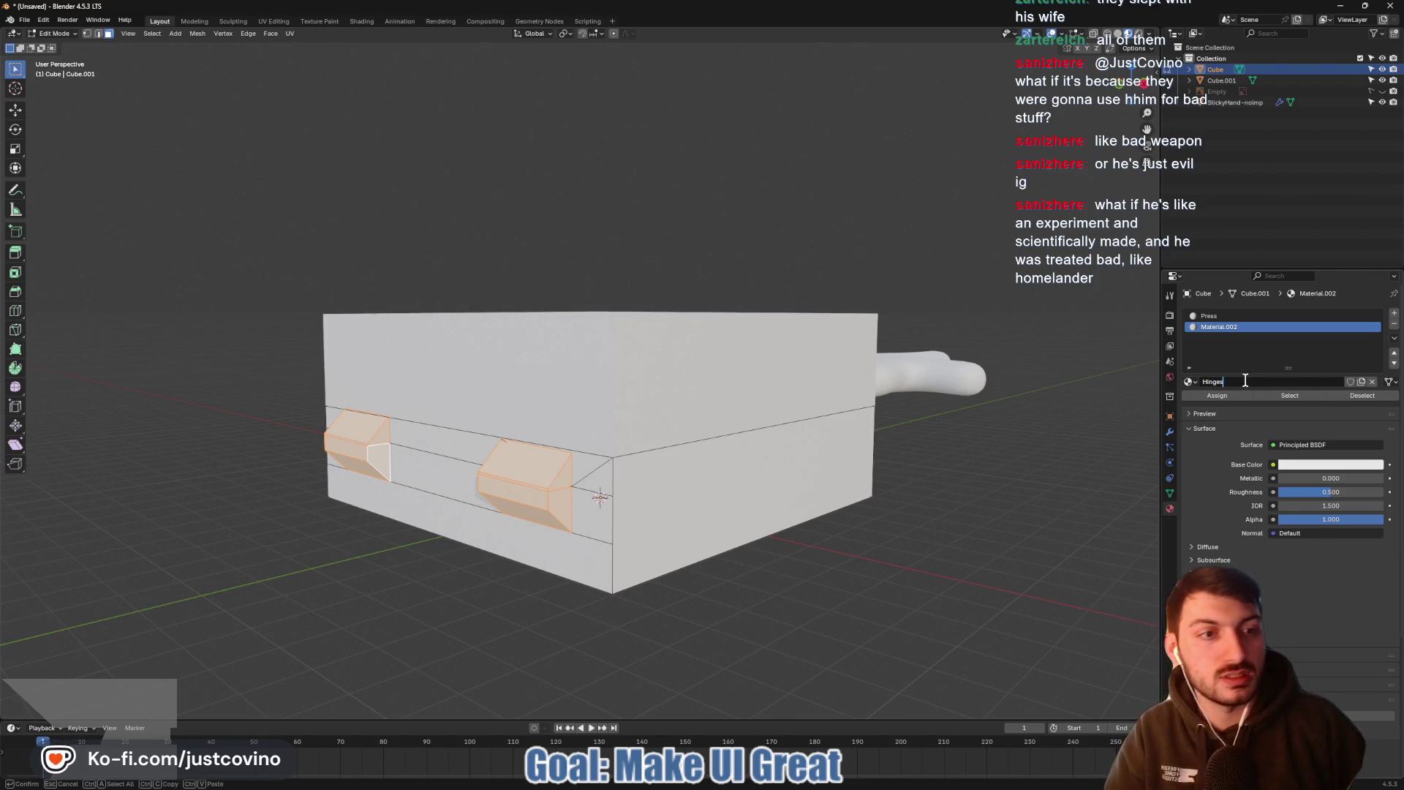
{"action": "key", "text": "Return"}
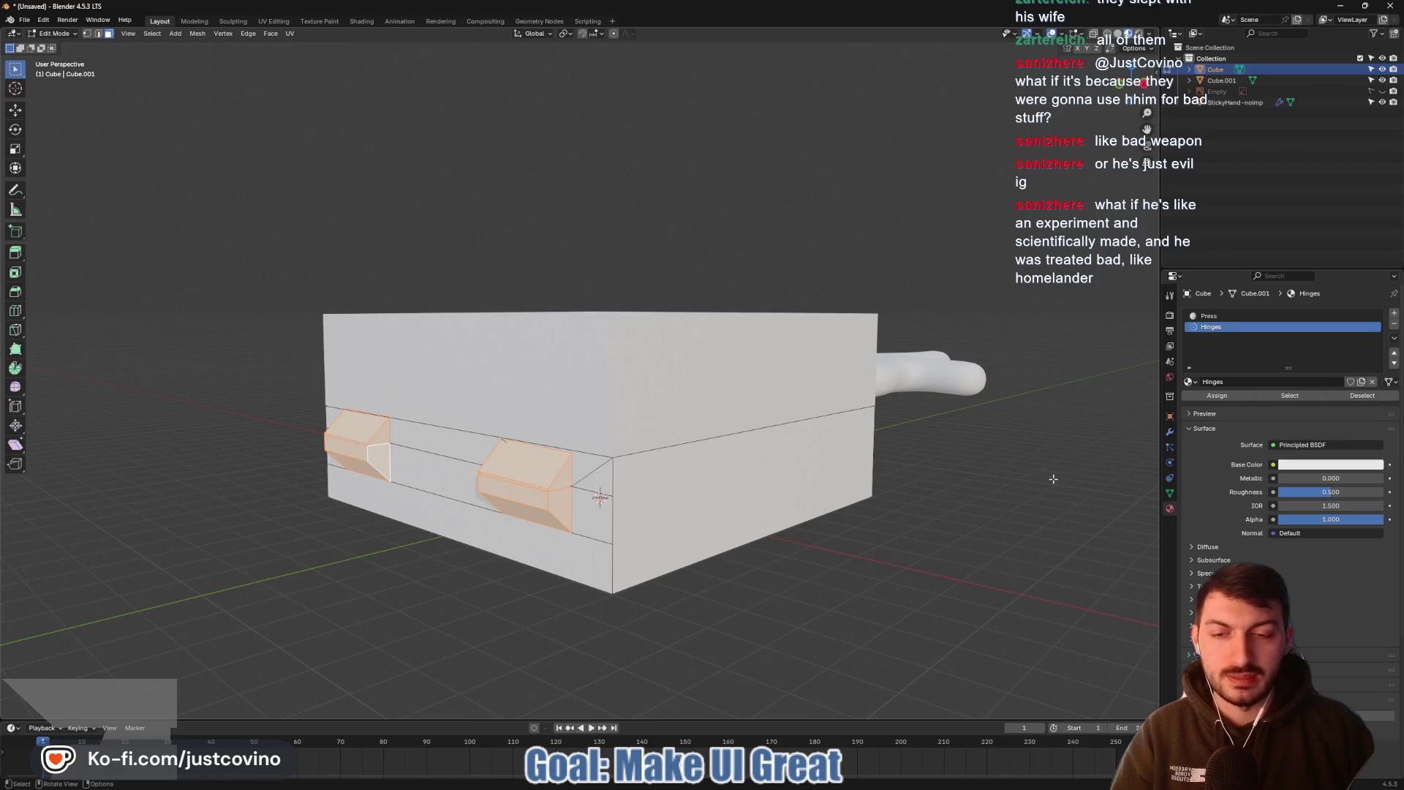
{"action": "left_click", "coordinate": [1002, 517]}
{"action": "key", "text": "Tab"}
{"action": "middle_click_drag", "start_coordinate": [995, 518], "coordinate": [900, 518]}
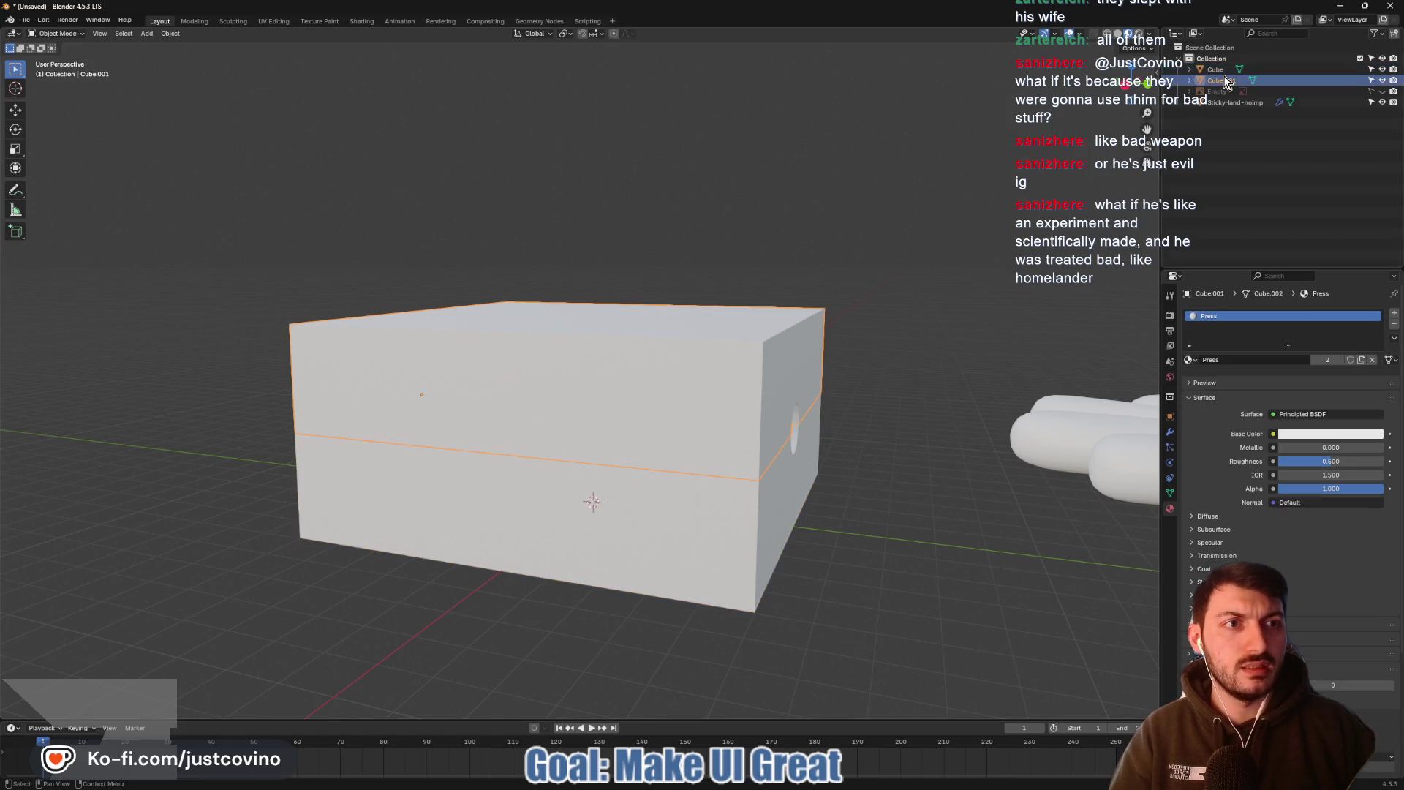
Rename the lower box Cube to MoldBottom and the lid Cube.001 to MoldTop in the Outliner
{"action": "key", "text": "Down"}
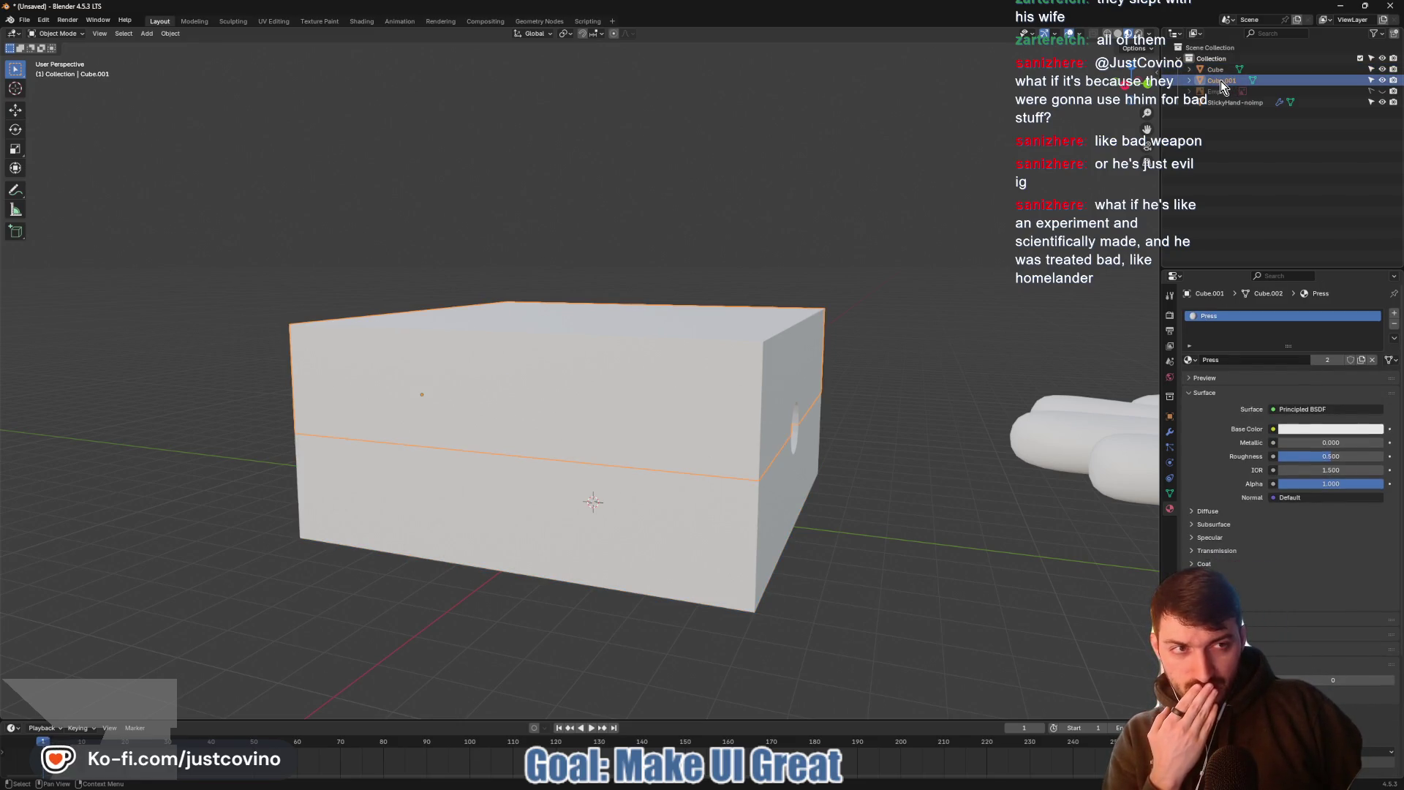
{"action": "left_click", "coordinate": [1217, 72]}
{"action": "key", "text": "Down"}
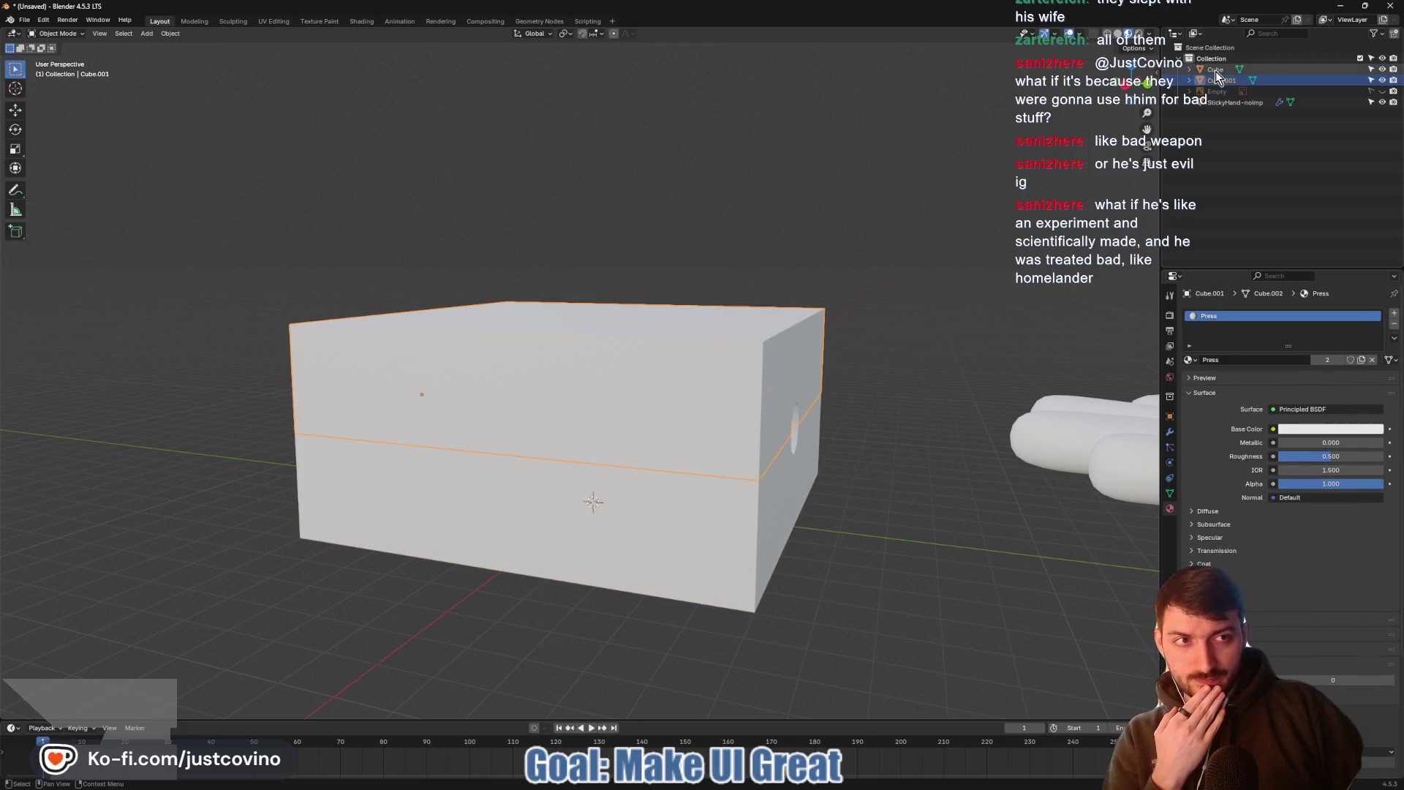
{"action": "left_click", "coordinate": [1215, 72]}
{"action": "double_click", "coordinate": [1216, 72]}
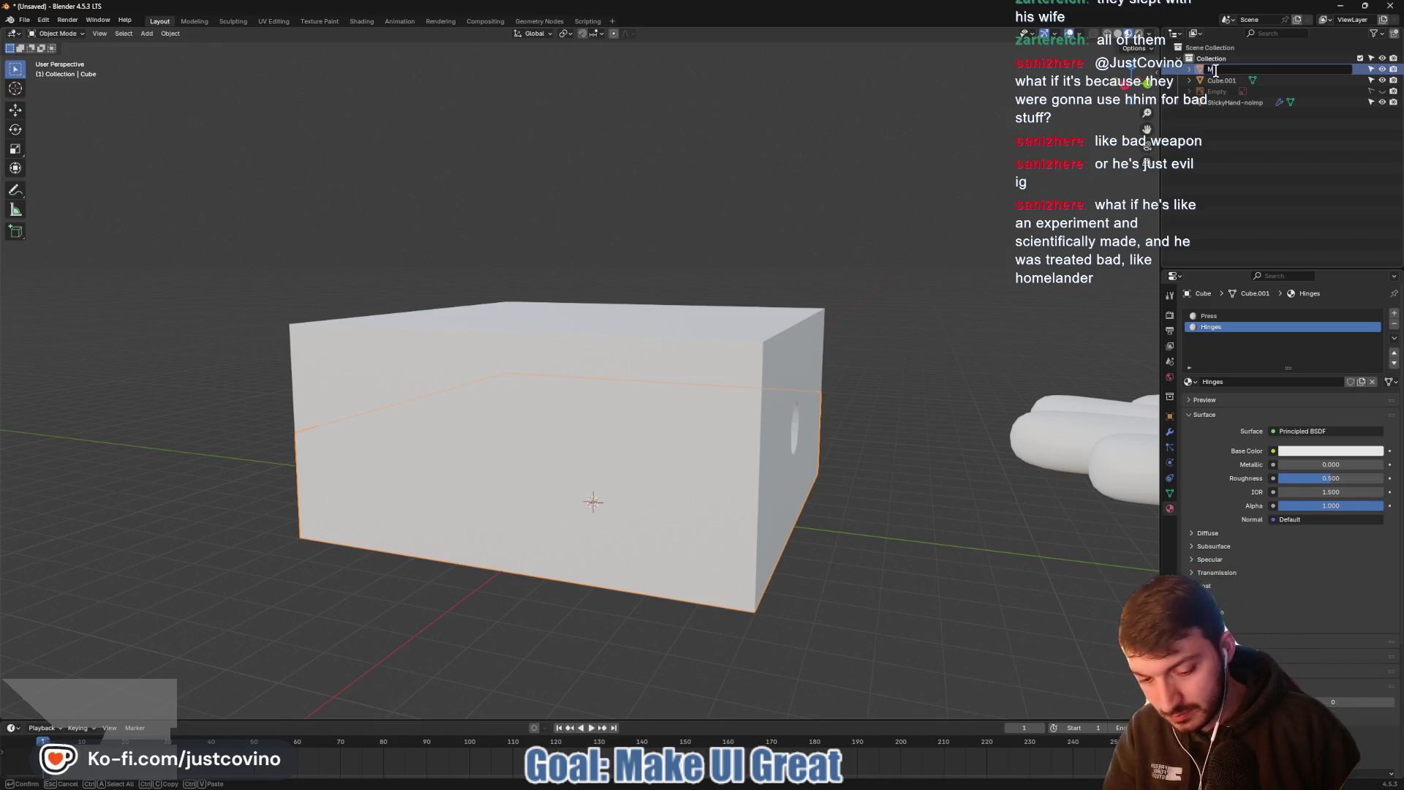
{"action": "type", "text": "MoldBottom"}
{"action": "key", "text": "Return"}
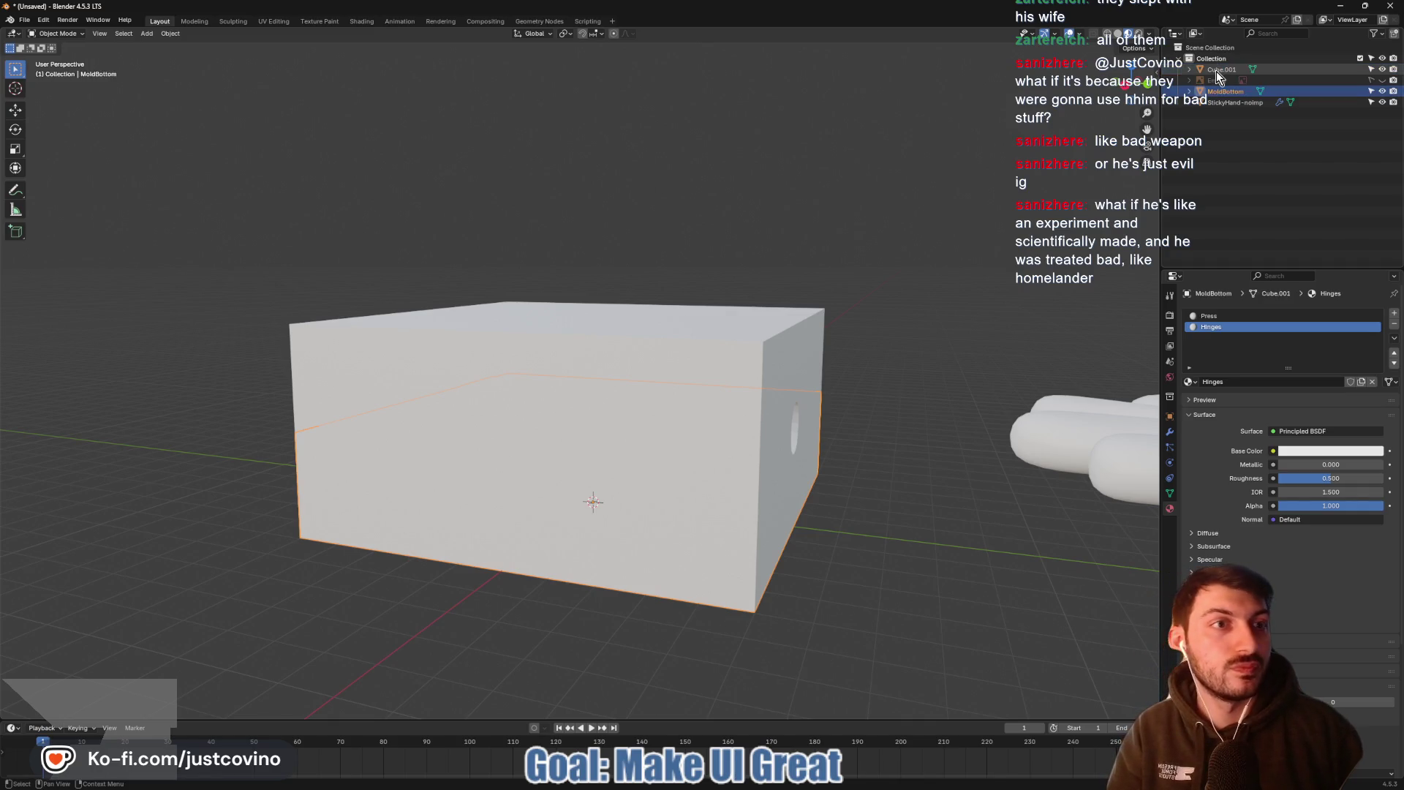
{"action": "double_click", "coordinate": [1218, 71]}
{"action": "type", "text": "Mold"}
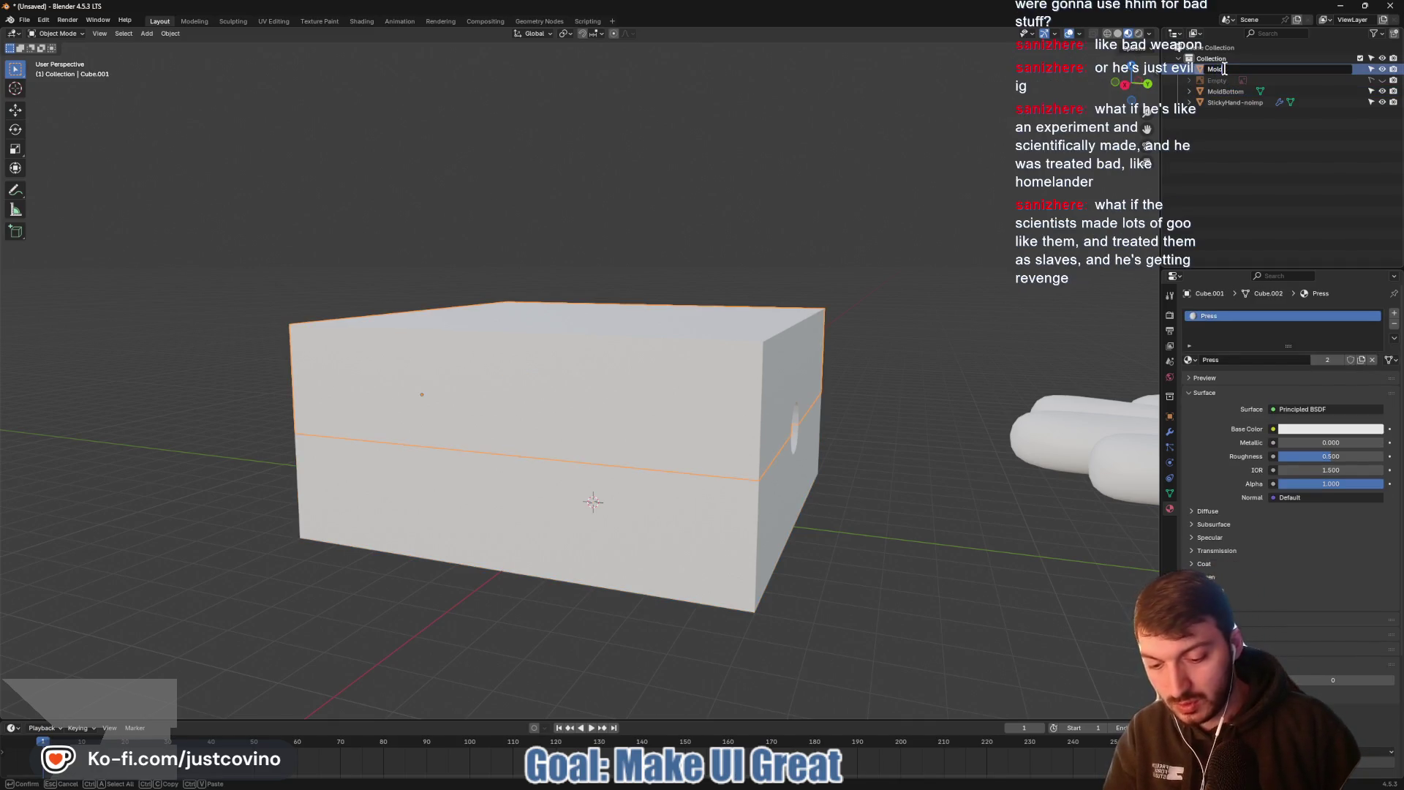
{"action": "type", "text": "Top"}
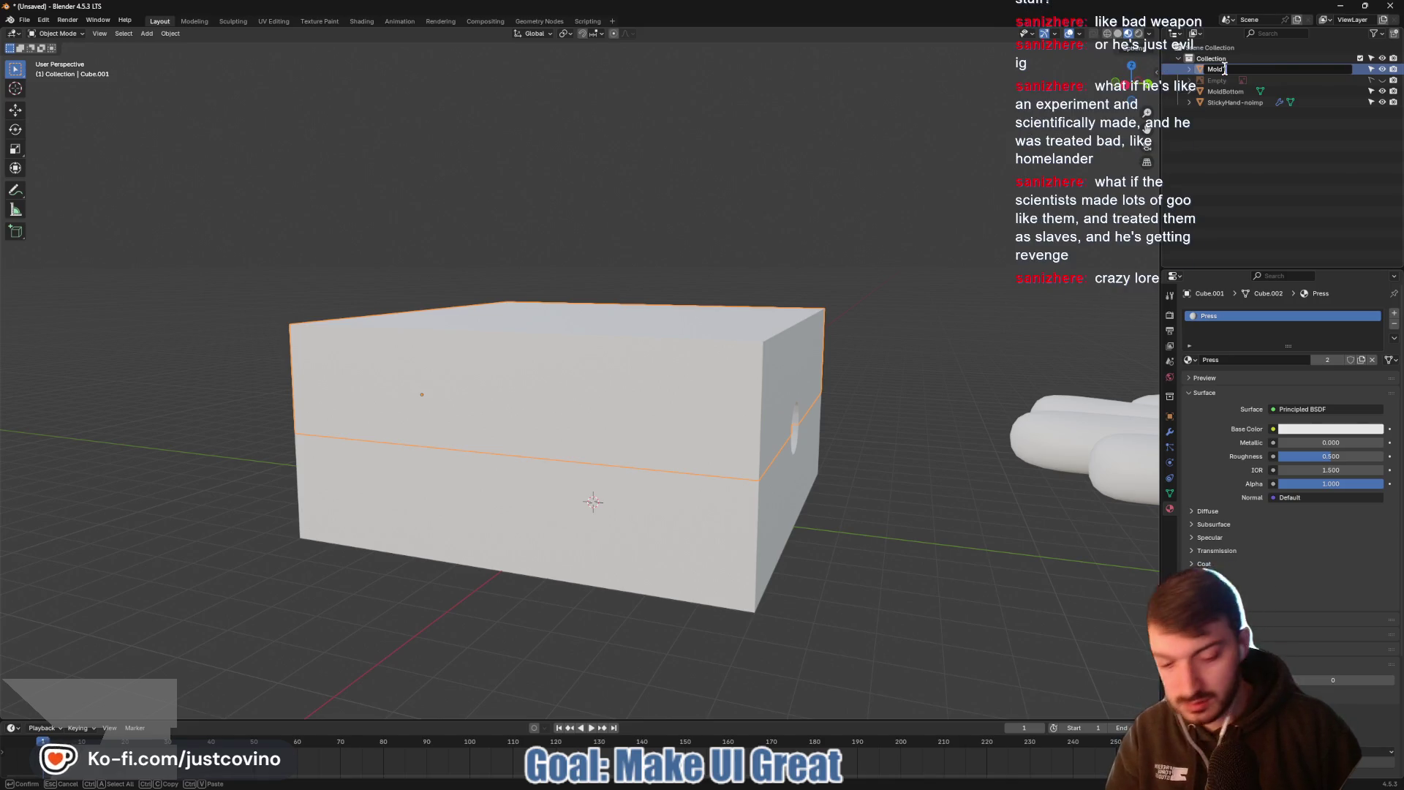
{"action": "type", "text": "Top"}
{"action": "key", "text": "Return"}
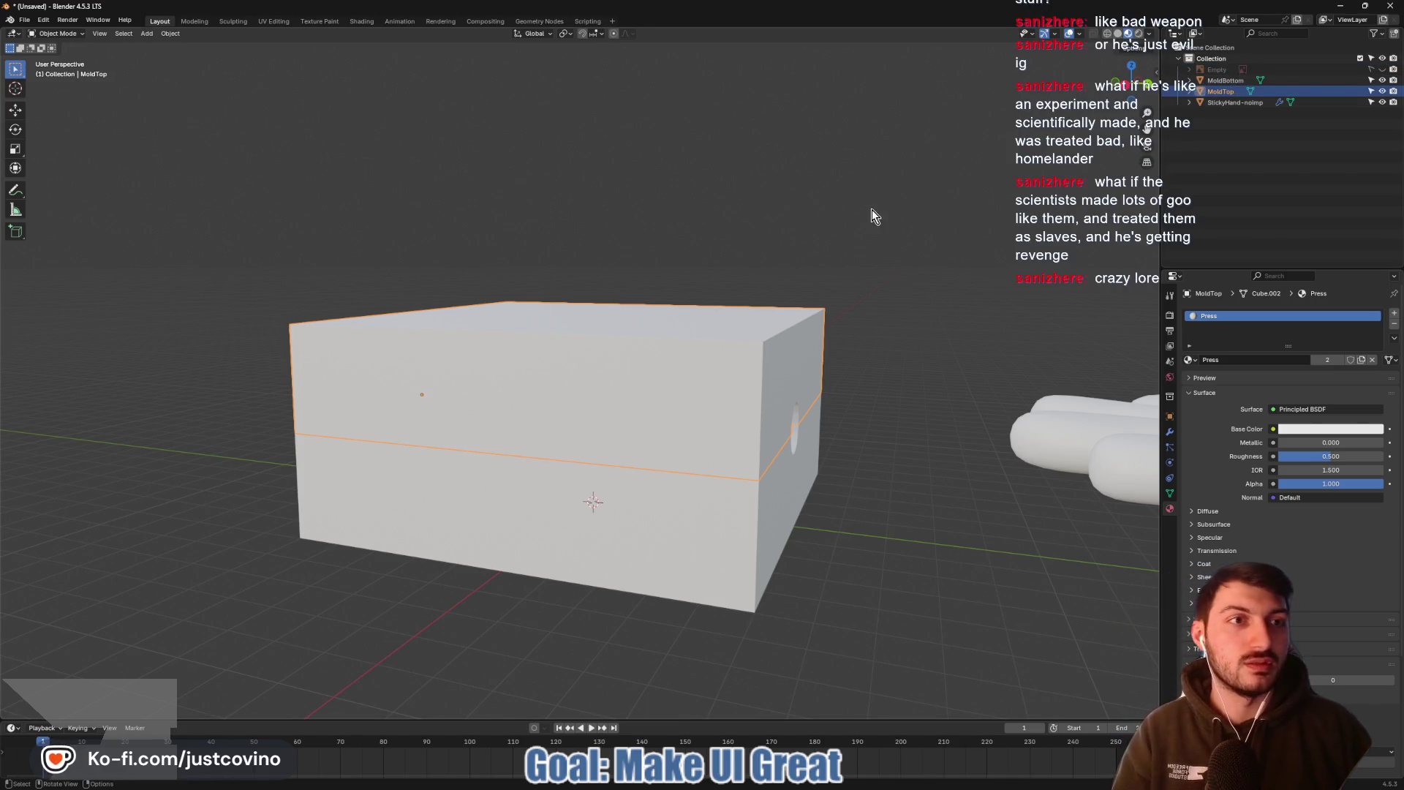
Save the Blender scene as GooHandMold.blend in the assets/blender folder
{"action": "key", "text": "ctrl+s"}
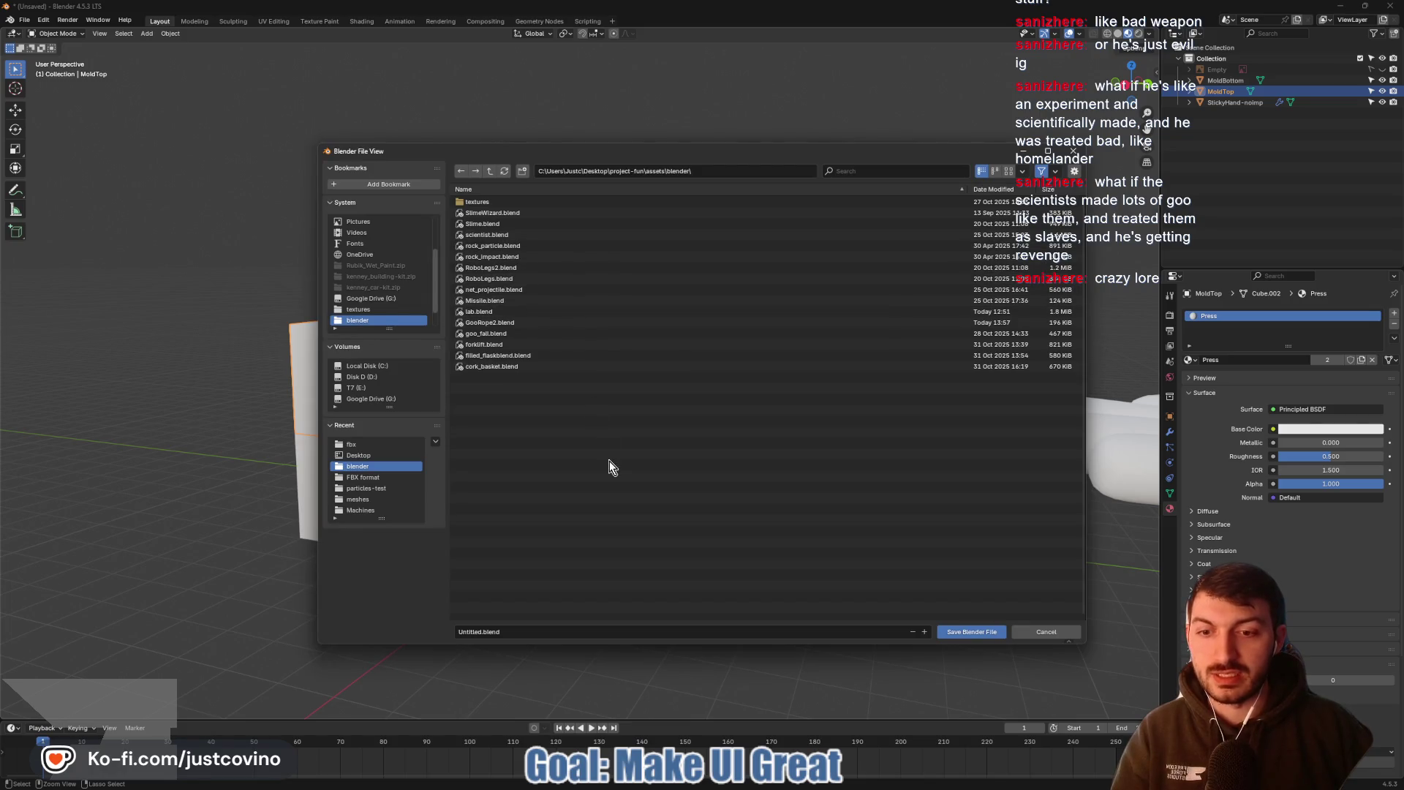
{"action": "left_click", "coordinate": [481, 632]}
{"action": "type", "text": "Goo"}
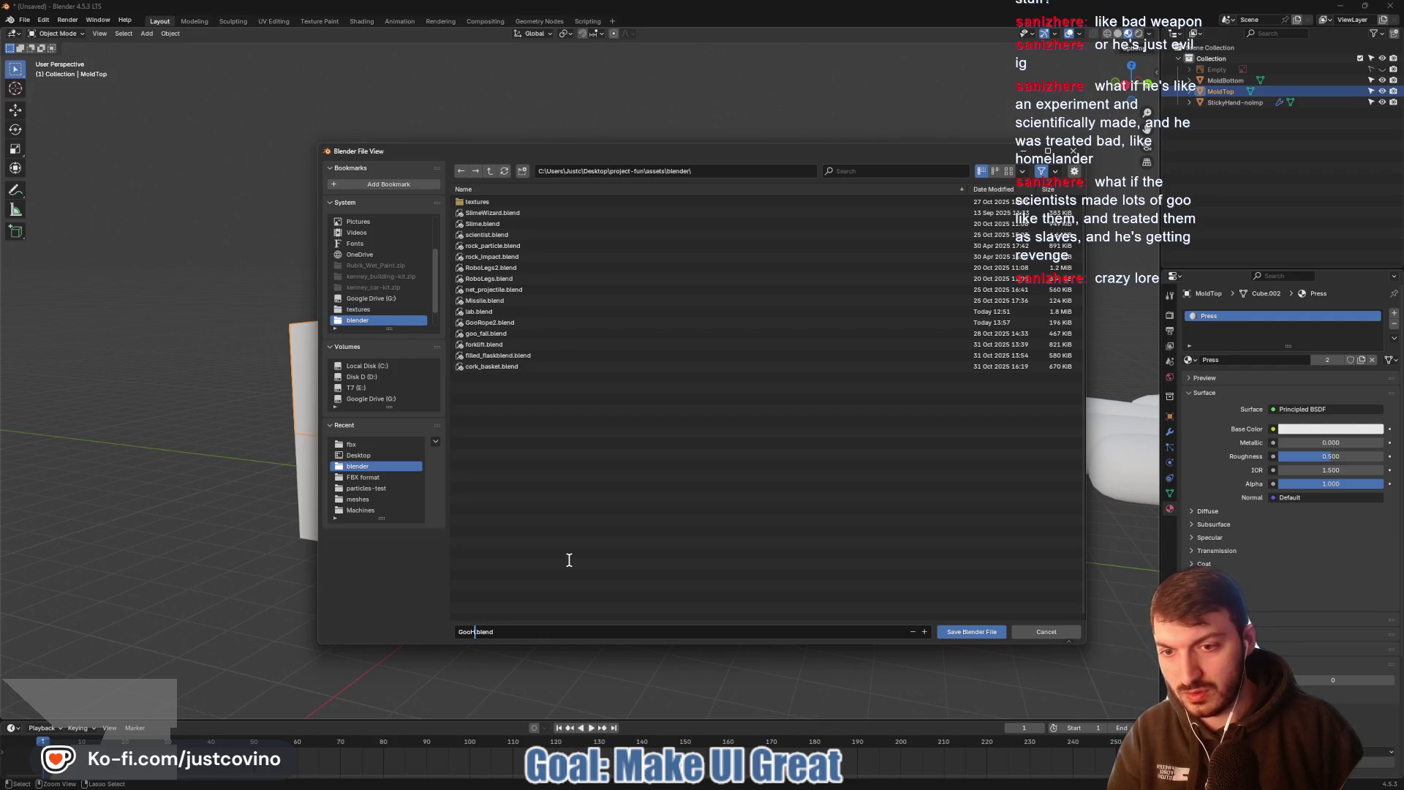
{"action": "type", "text": "HandMold"}
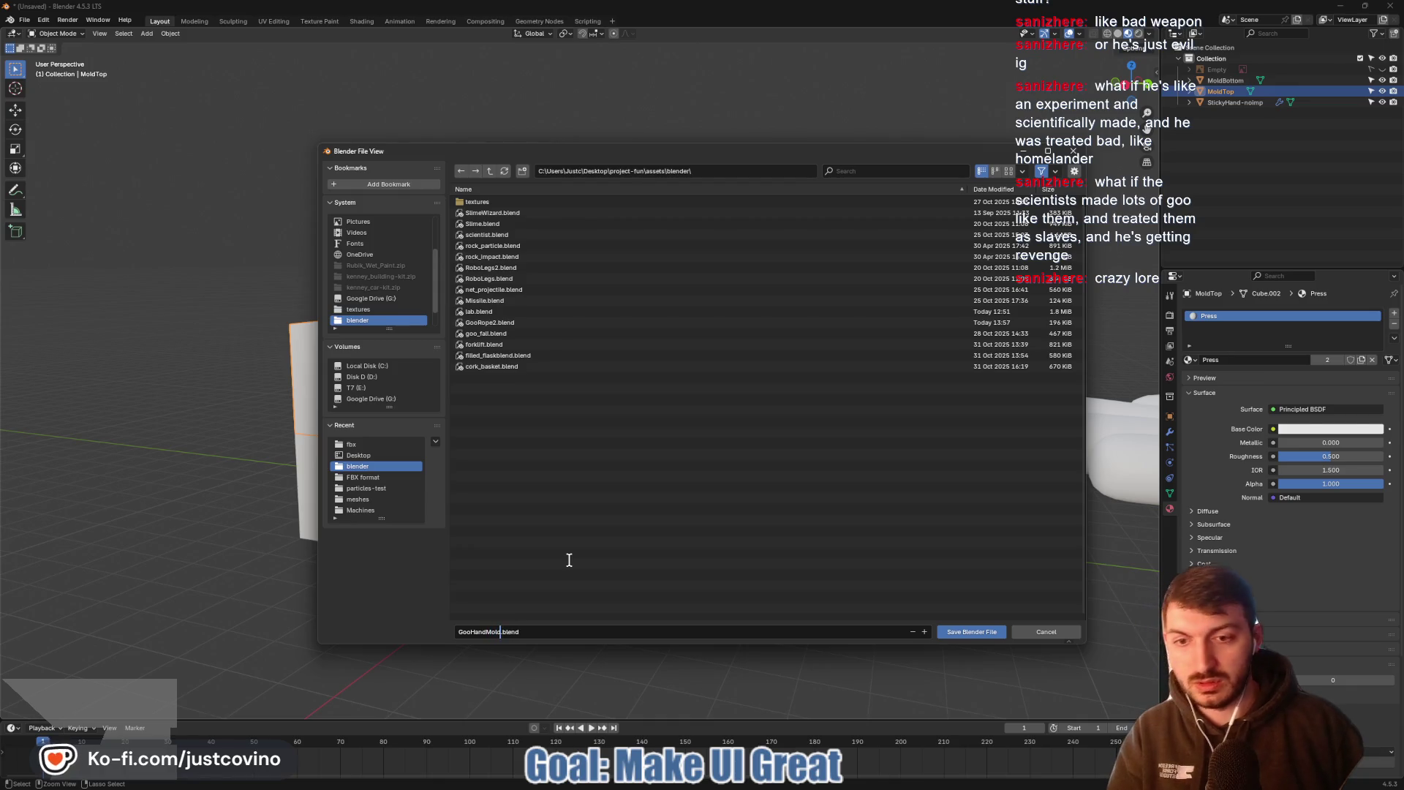
{"action": "left_click", "coordinate": [972, 631]}
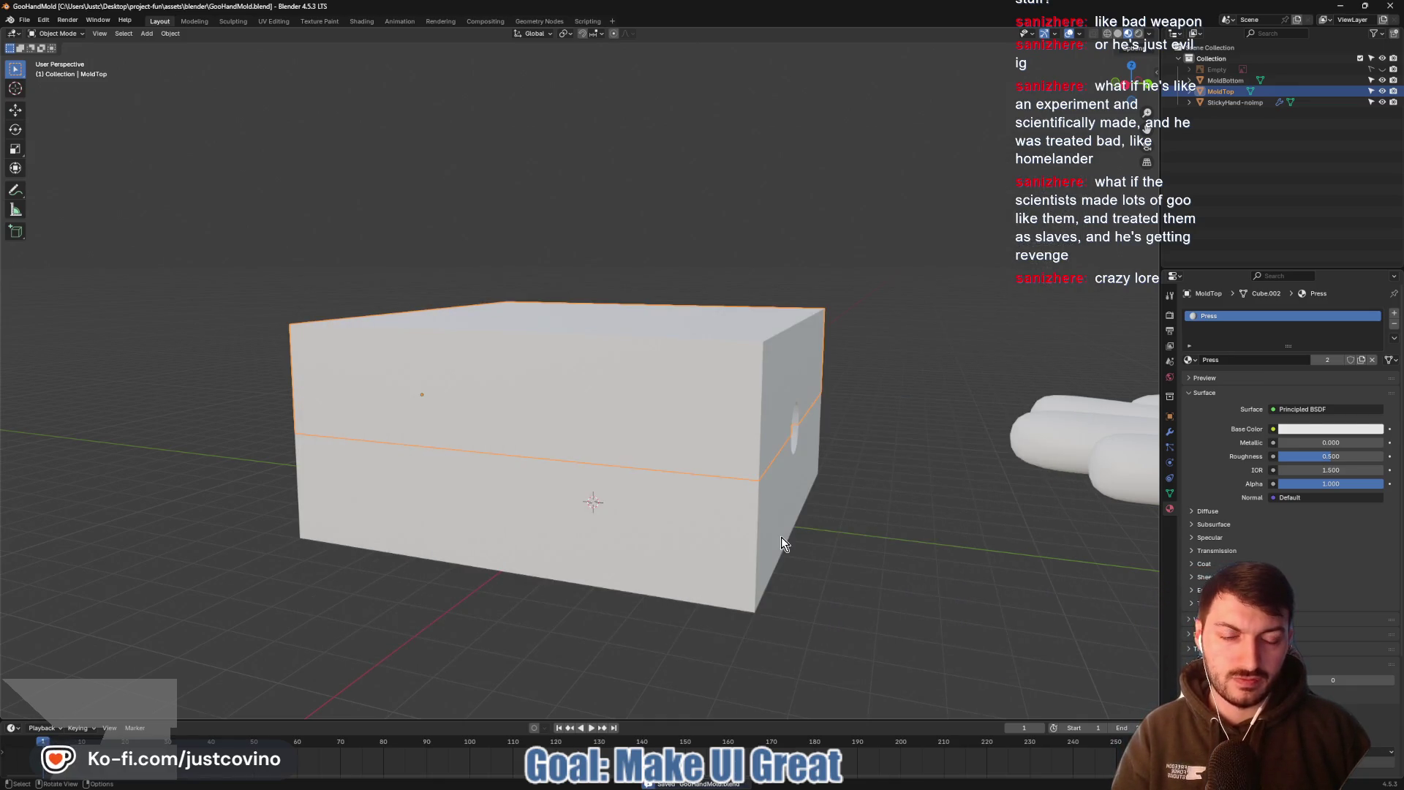
Switch to Godot and view the lab scene in the 3D workspace
{"action": "key", "text": "alt+Tab"}
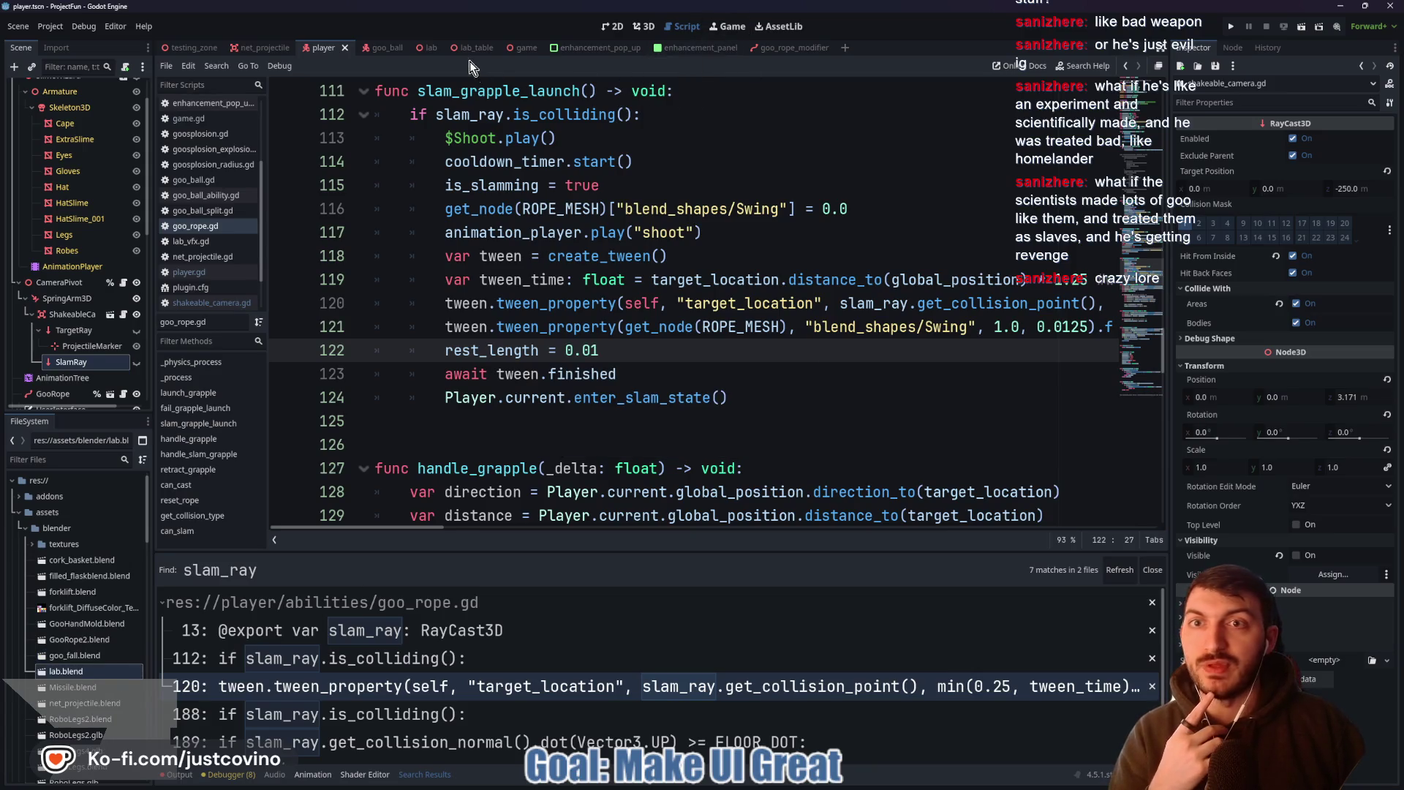
{"action": "left_click", "coordinate": [428, 47]}
{"action": "left_click", "coordinate": [645, 27]}
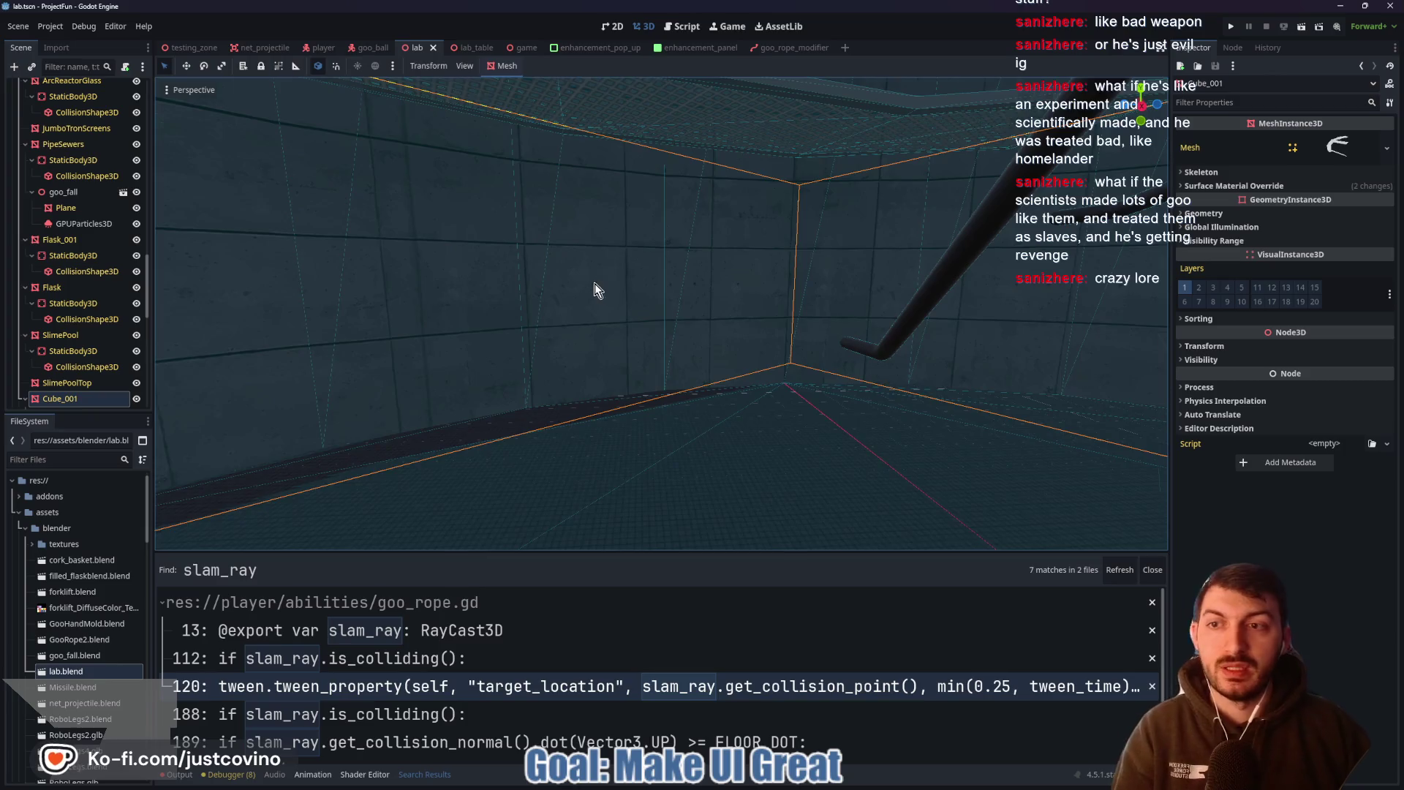
{"action": "mouse_move", "coordinate": [595, 290]}
{"action": "right_mouse_down"}
{"action": "mouse_move", "coordinate": [595, 304]}
{"action": "mouse_move", "coordinate": [896, 16]}
{"action": "right_mouse_up"}
{"action": "scroll", "coordinate": [595, 304], "scroll_direction": "down", "scroll_amount": 5}
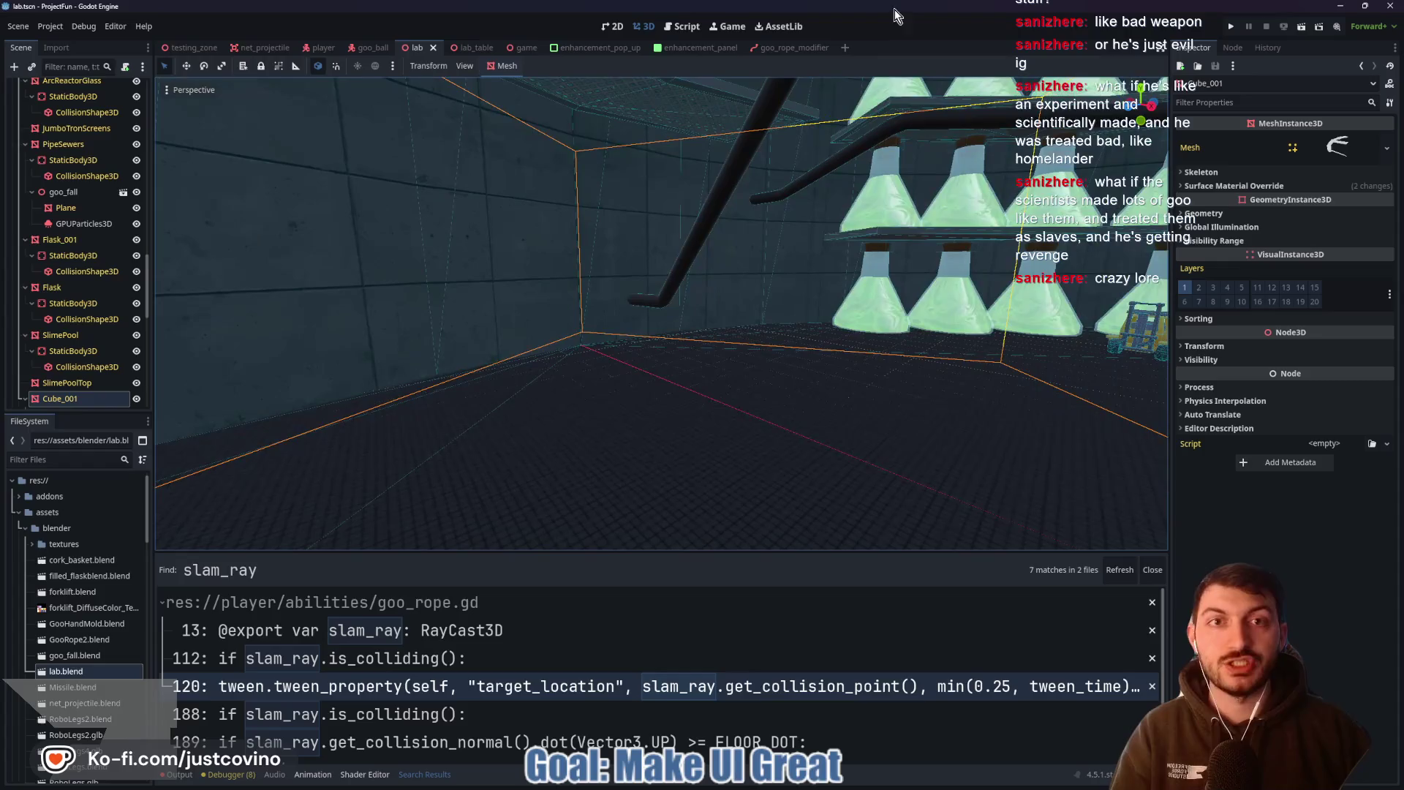
Create a new scene with a 3D Scene root node renamed GooHandMold
{"action": "left_click", "coordinate": [845, 47]}
{"action": "left_click", "coordinate": [75, 143]}
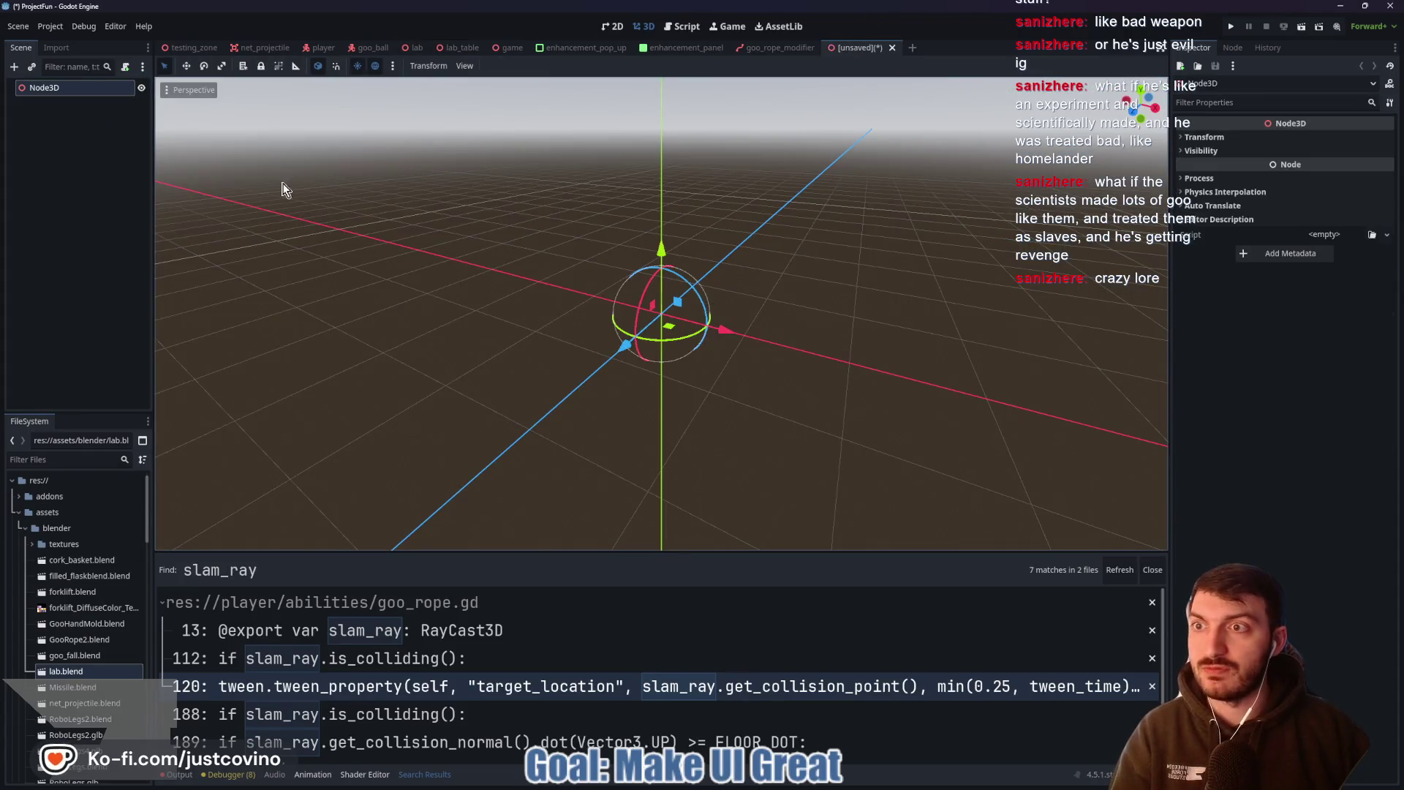
{"action": "double_click", "coordinate": [66, 89]}
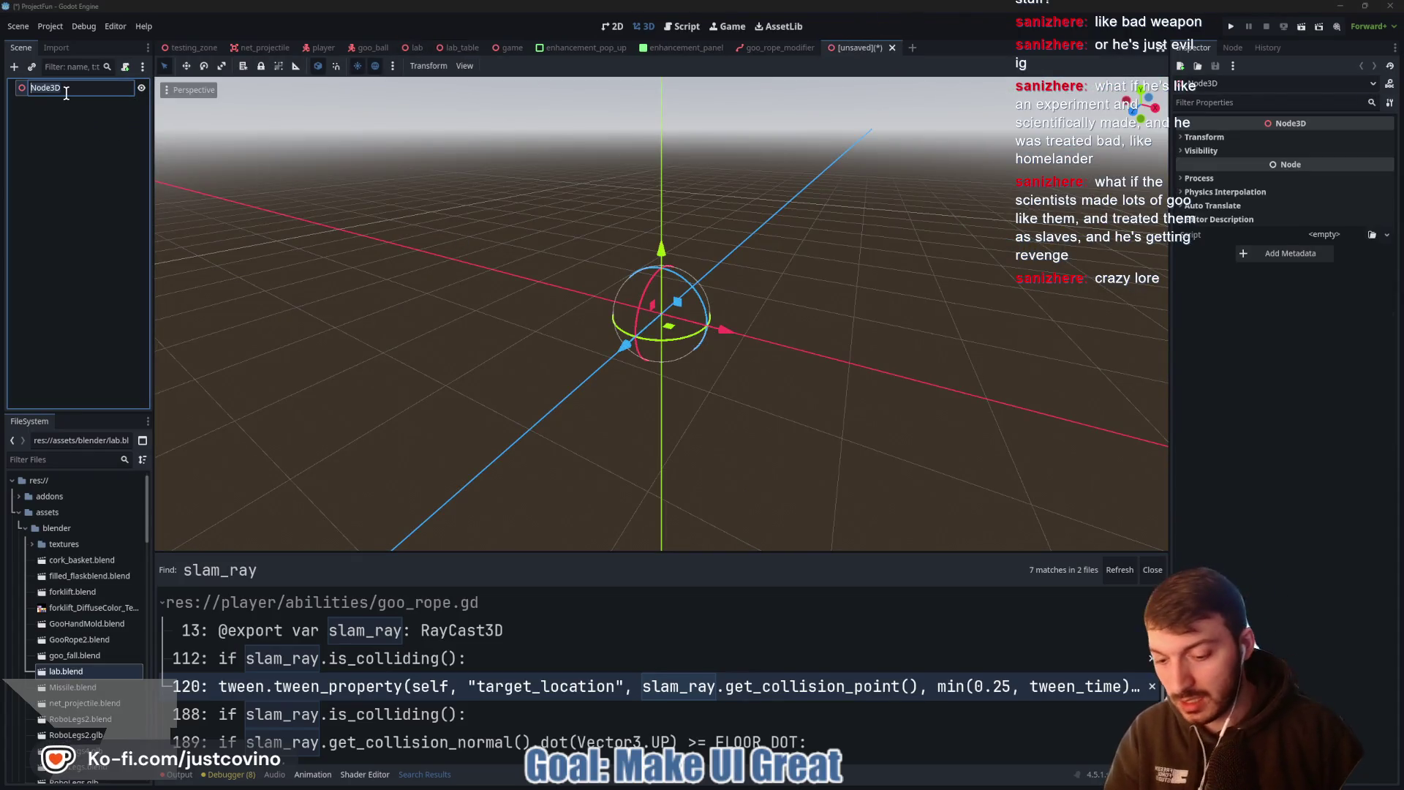
{"action": "type", "text": "GooHandMold"}
{"action": "key", "text": "Return"}
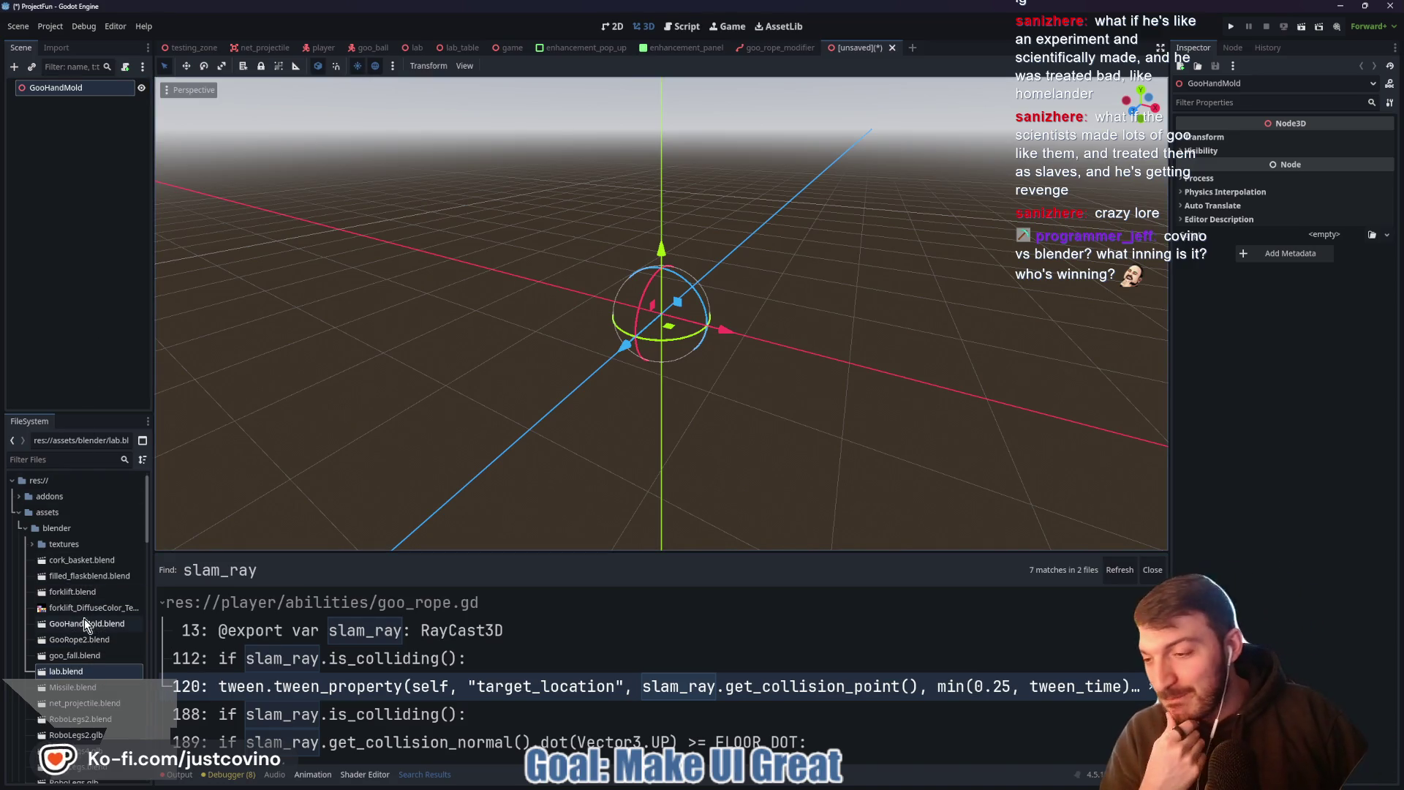
{"action": "scroll", "coordinate": [85, 619], "scroll_direction": "down", "scroll_amount": 2}
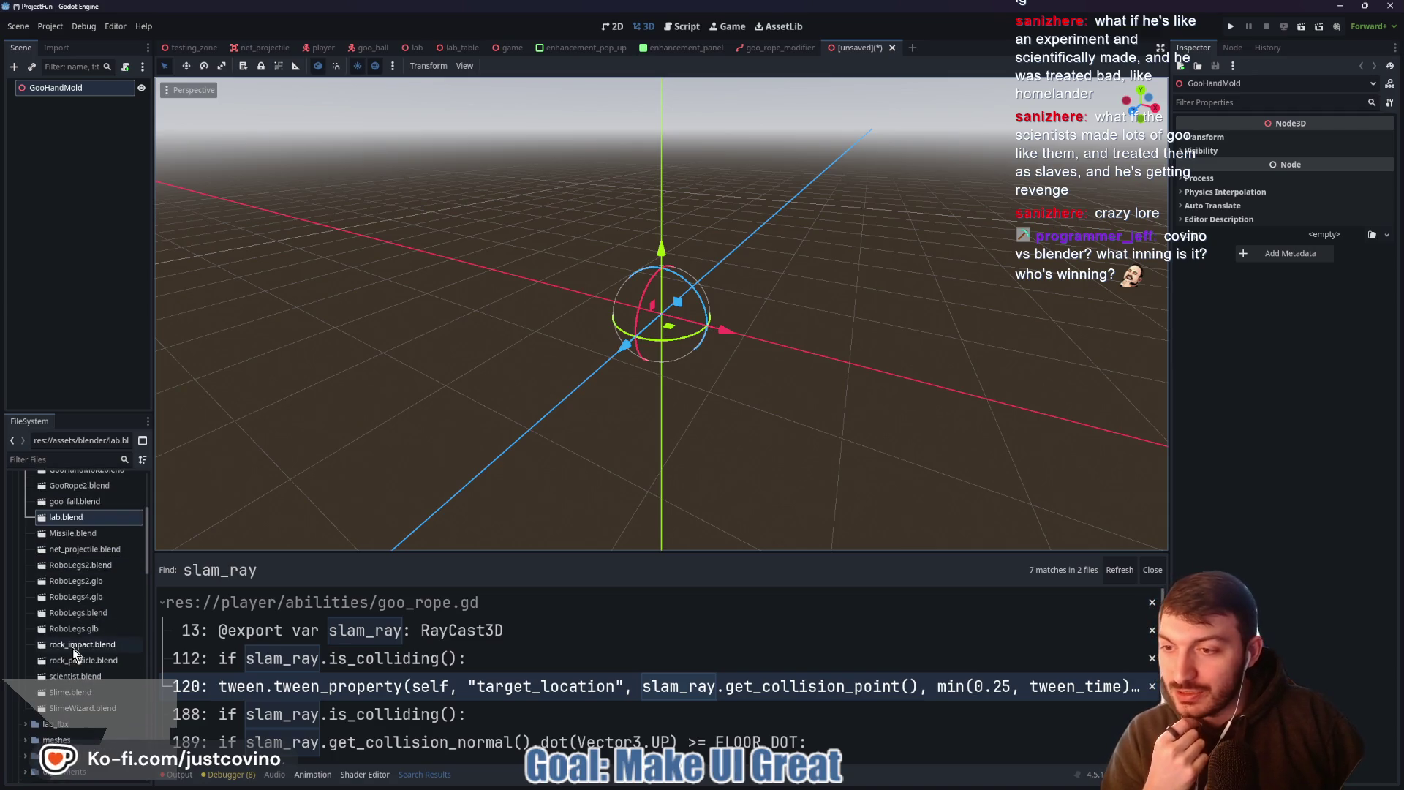
{"action": "scroll", "coordinate": [75, 648], "scroll_direction": "up", "scroll_amount": 2}
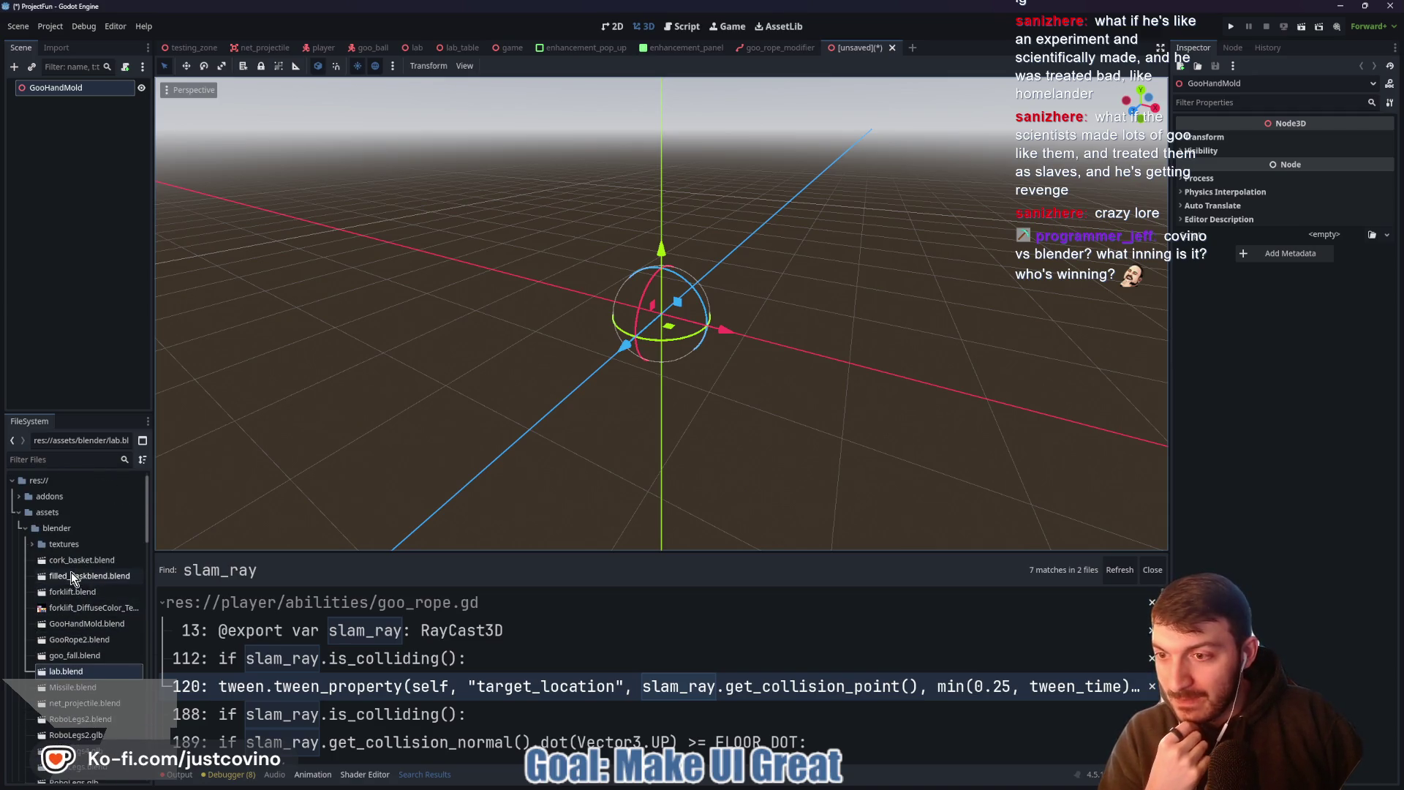
{"action": "scroll", "coordinate": [100, 610], "scroll_direction": "down", "scroll_amount": 1}
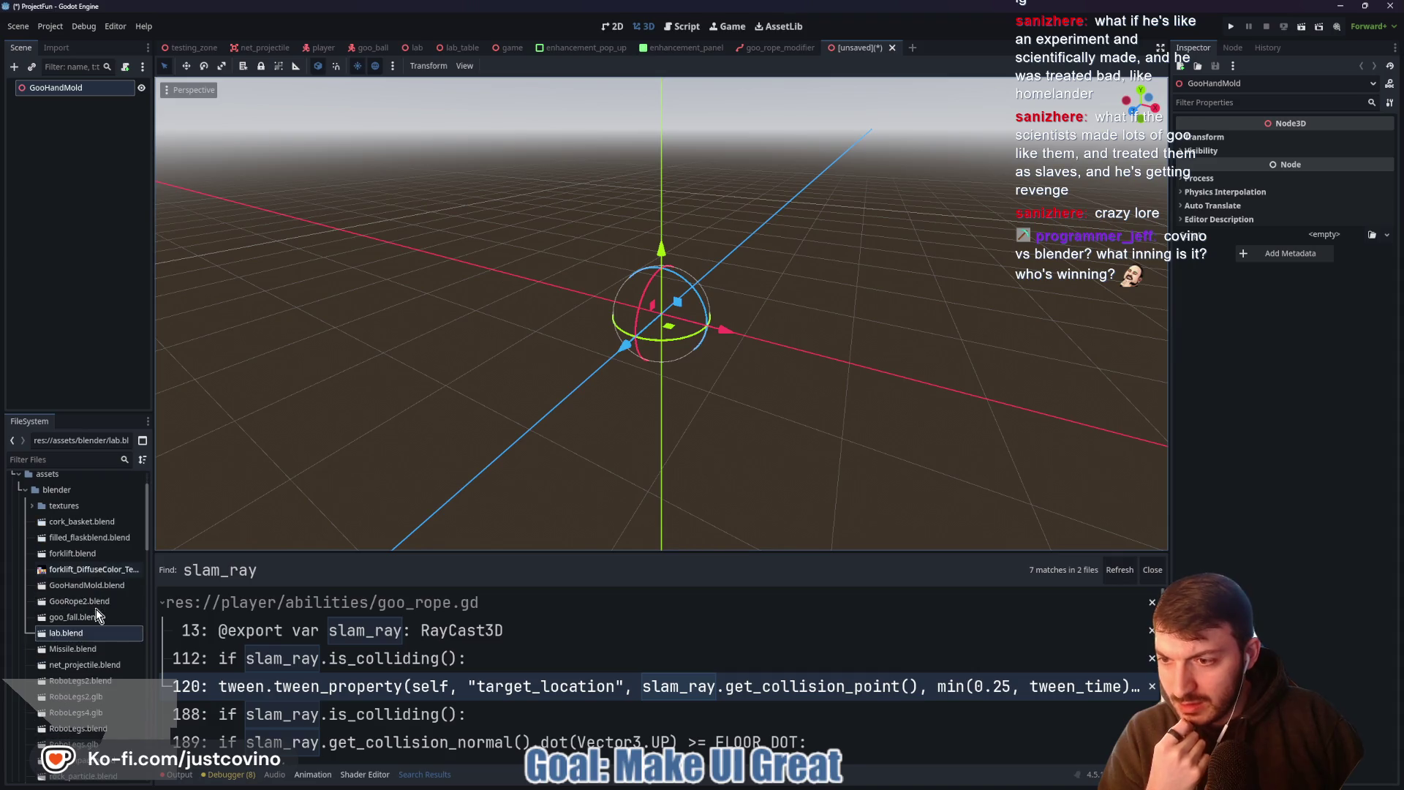
Drag GooHandMold.blend into the viewport and set its position to 0, 0, 0
{"action": "left_click", "coordinate": [107, 585]}
{"action": "left_click_drag", "start_coordinate": [265, 542], "coordinate": [683, 279]}
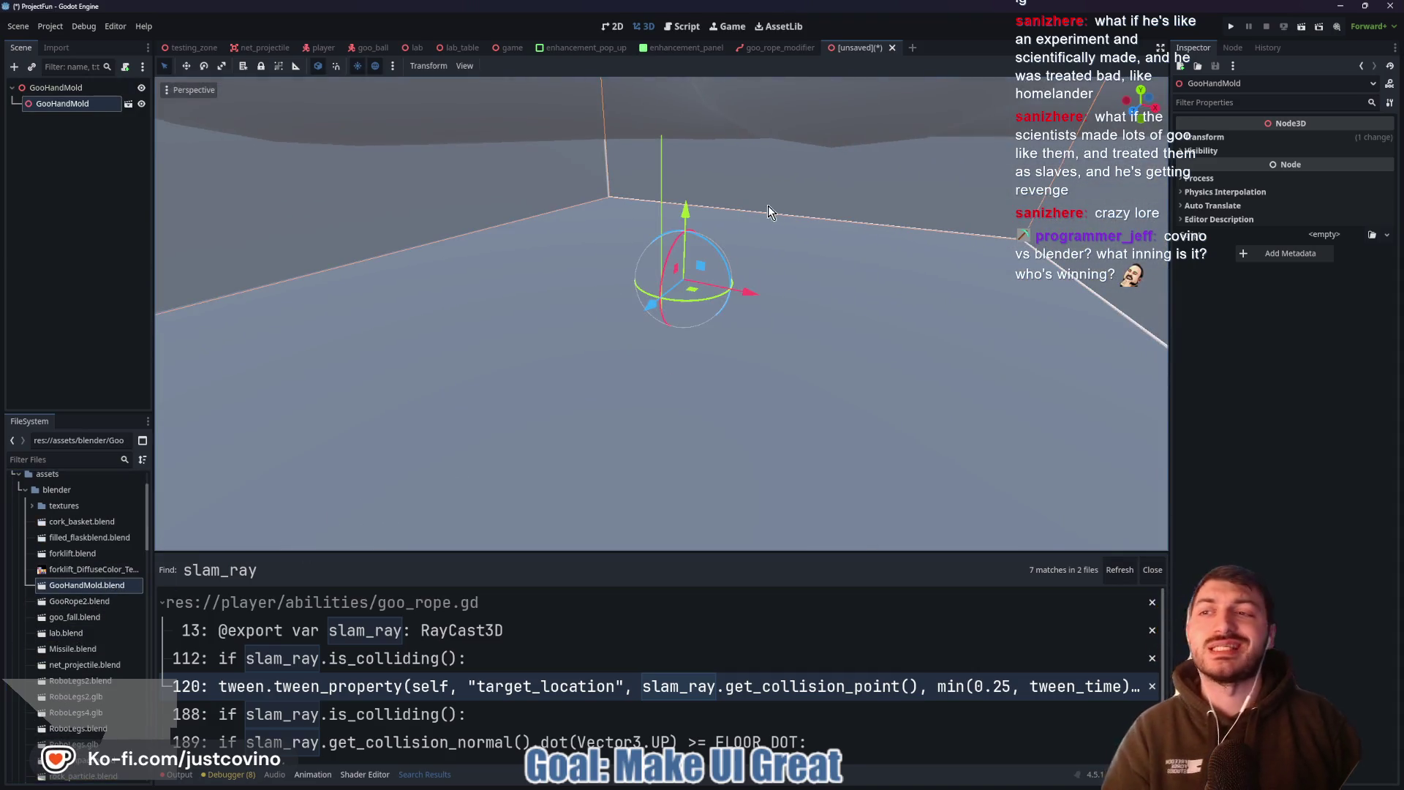
{"action": "left_click", "coordinate": [1204, 137]}
{"action": "type", "text": "0"}
{"action": "key", "text": "Tab"}
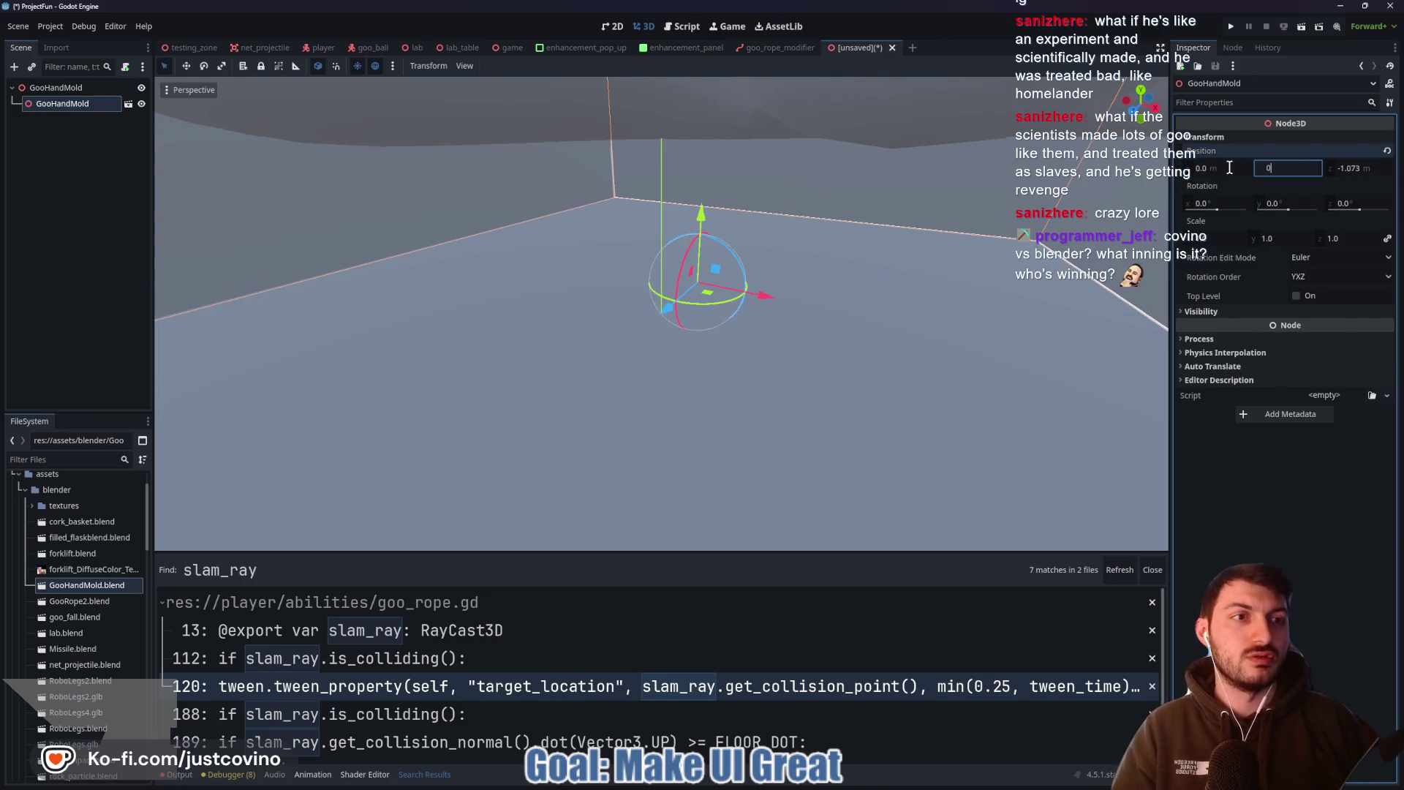
{"action": "key", "text": "Tab"}
{"action": "type", "text": "0"}
{"action": "key", "text": "Return"}
{"action": "mouse_move", "coordinate": [945, 199]}
{"action": "middle_mouse_down"}
{"action": "mouse_move", "coordinate": [902, 261]}
{"action": "mouse_move", "coordinate": [806, 258]}
{"action": "middle_mouse_up"}
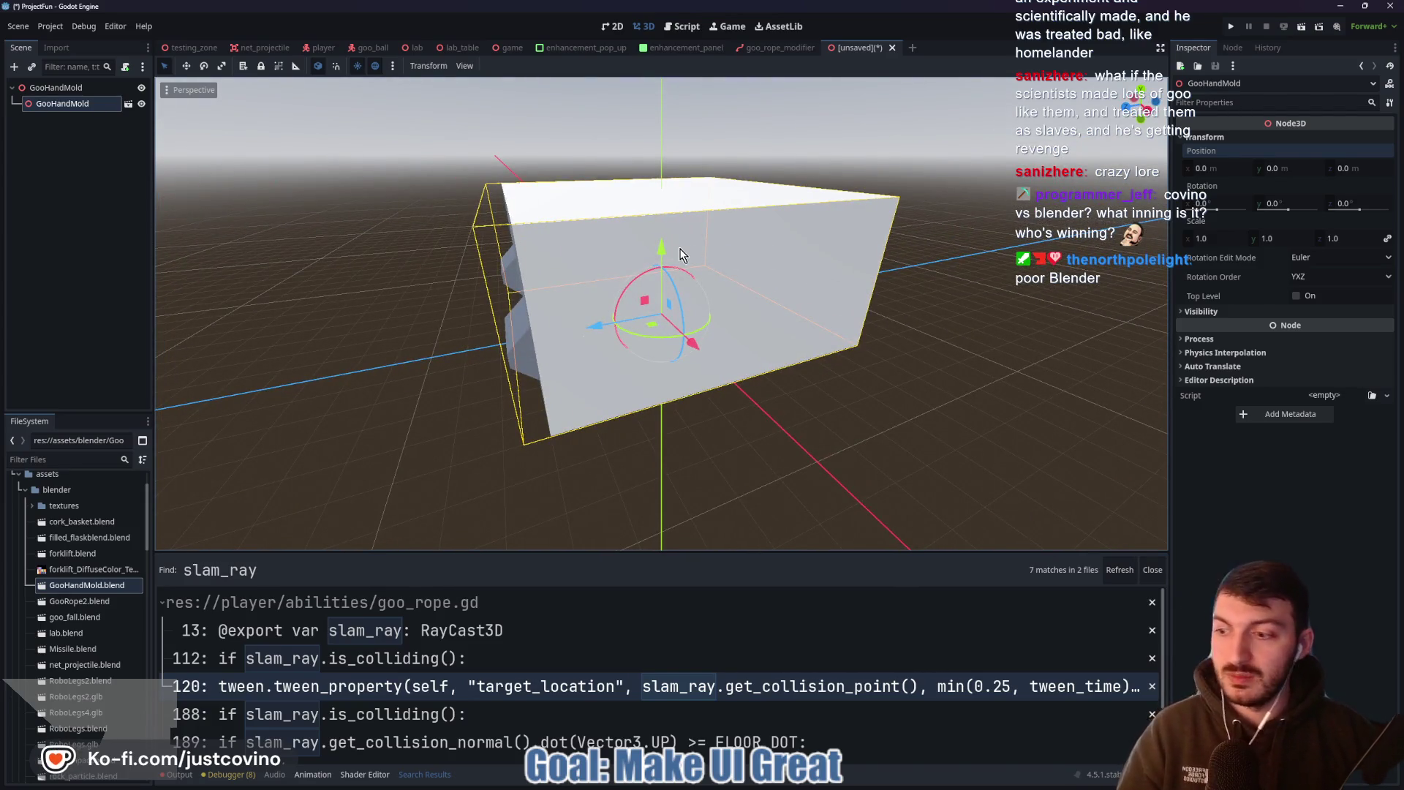
Enable Editable Children on the GooHandMold instance and select MoldBottom
{"action": "right_click", "coordinate": [76, 103]}
{"action": "left_click", "coordinate": [112, 361]}
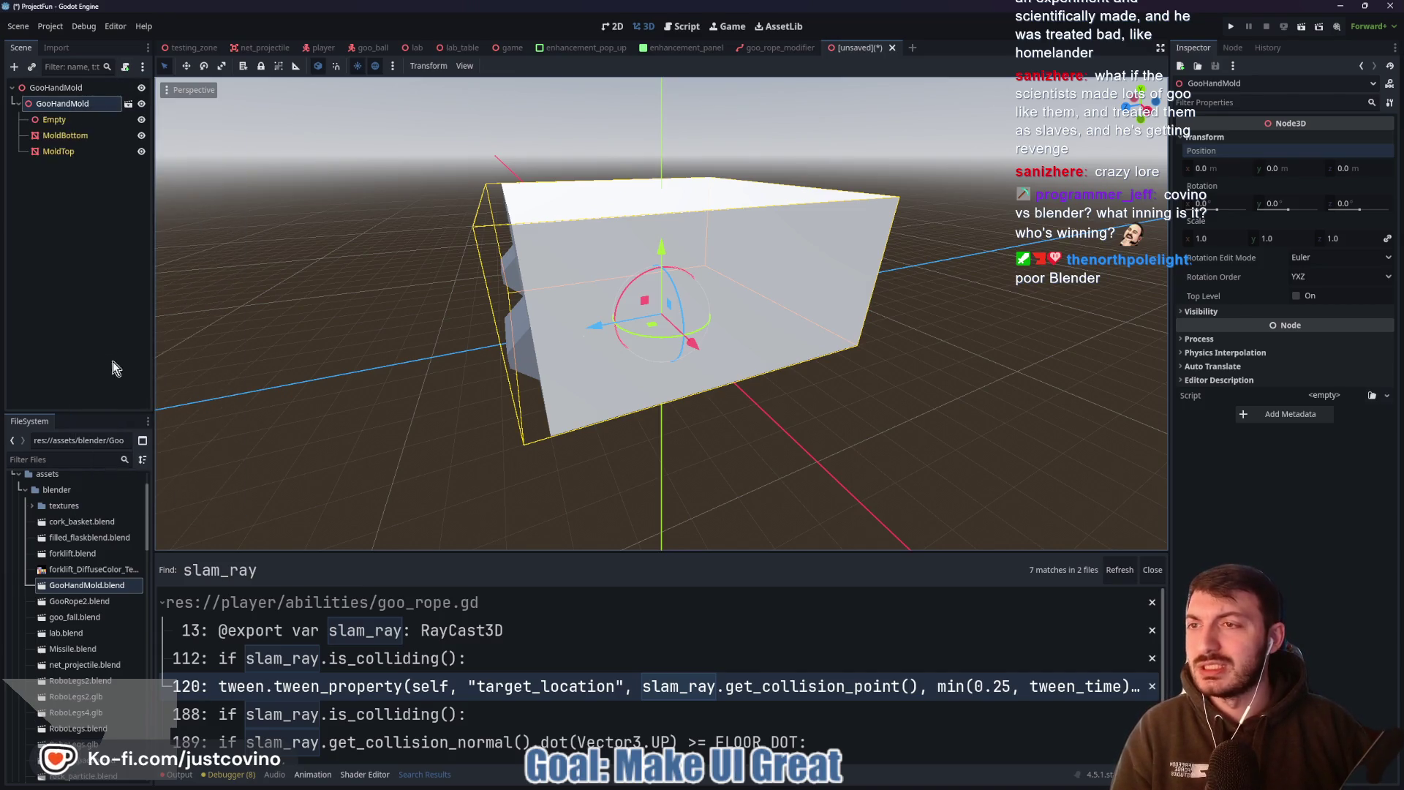
{"action": "left_click", "coordinate": [64, 133]}
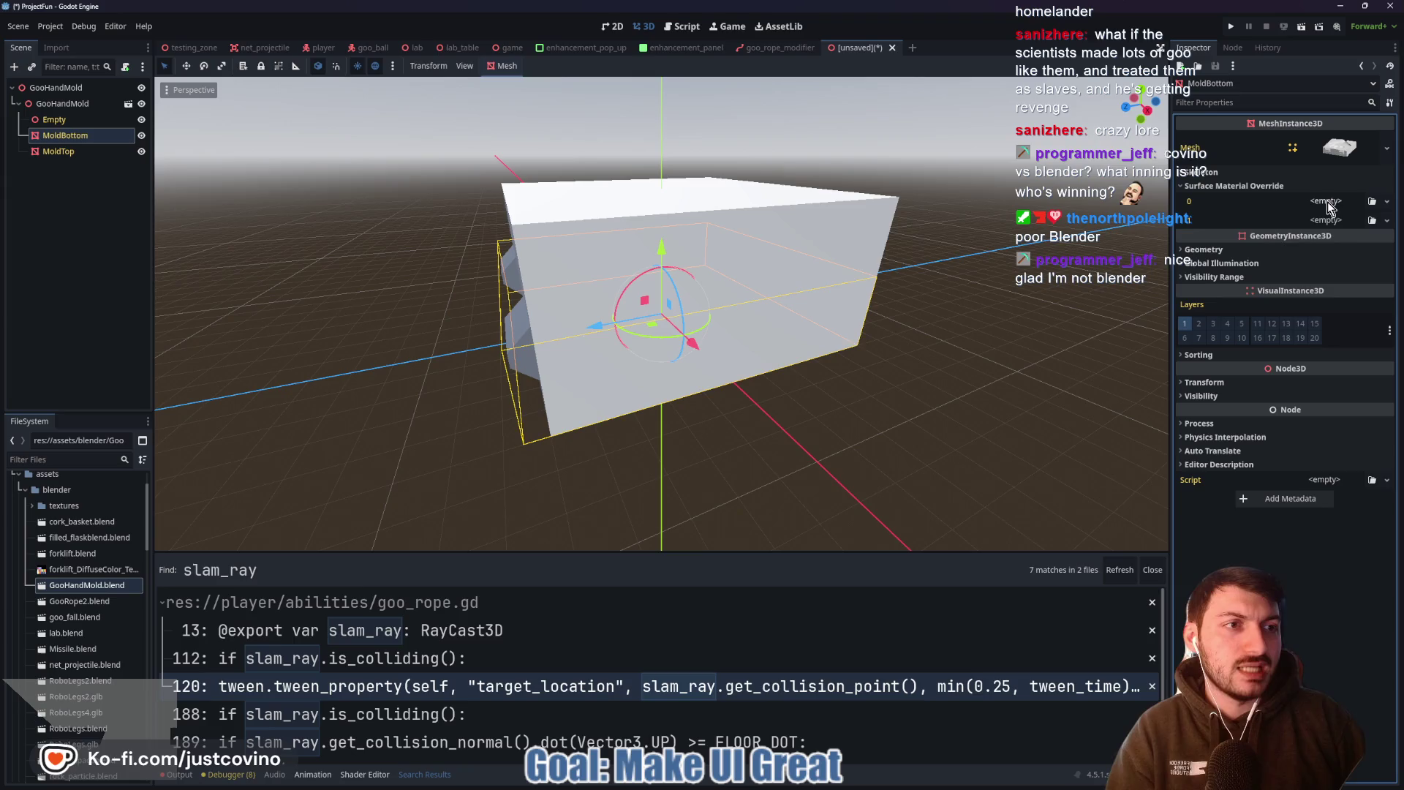
Give MoldBottom a new StandardMaterial3D override with its albedo colour darkened to grey
{"action": "left_click", "coordinate": [1328, 202]}
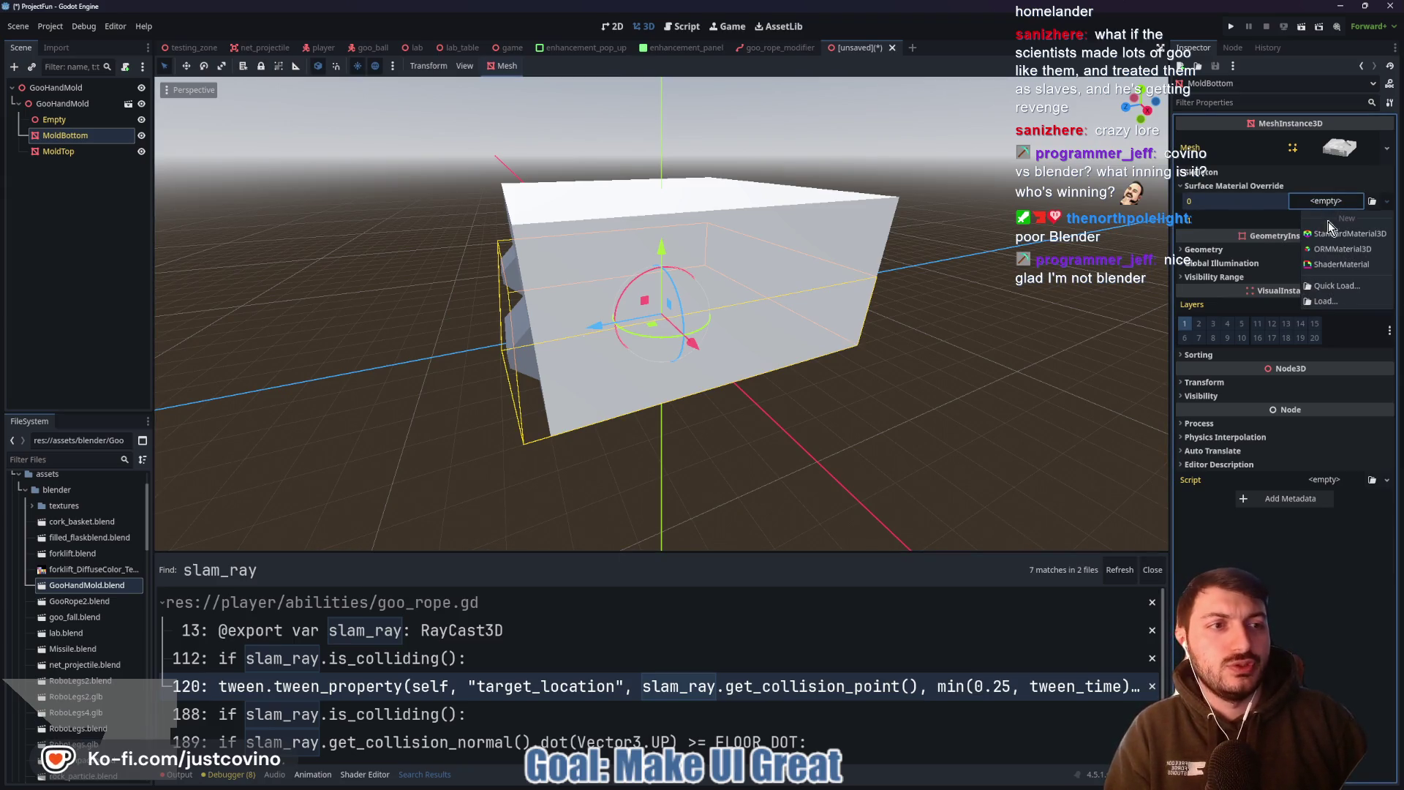
{"action": "left_click", "coordinate": [1330, 235]}
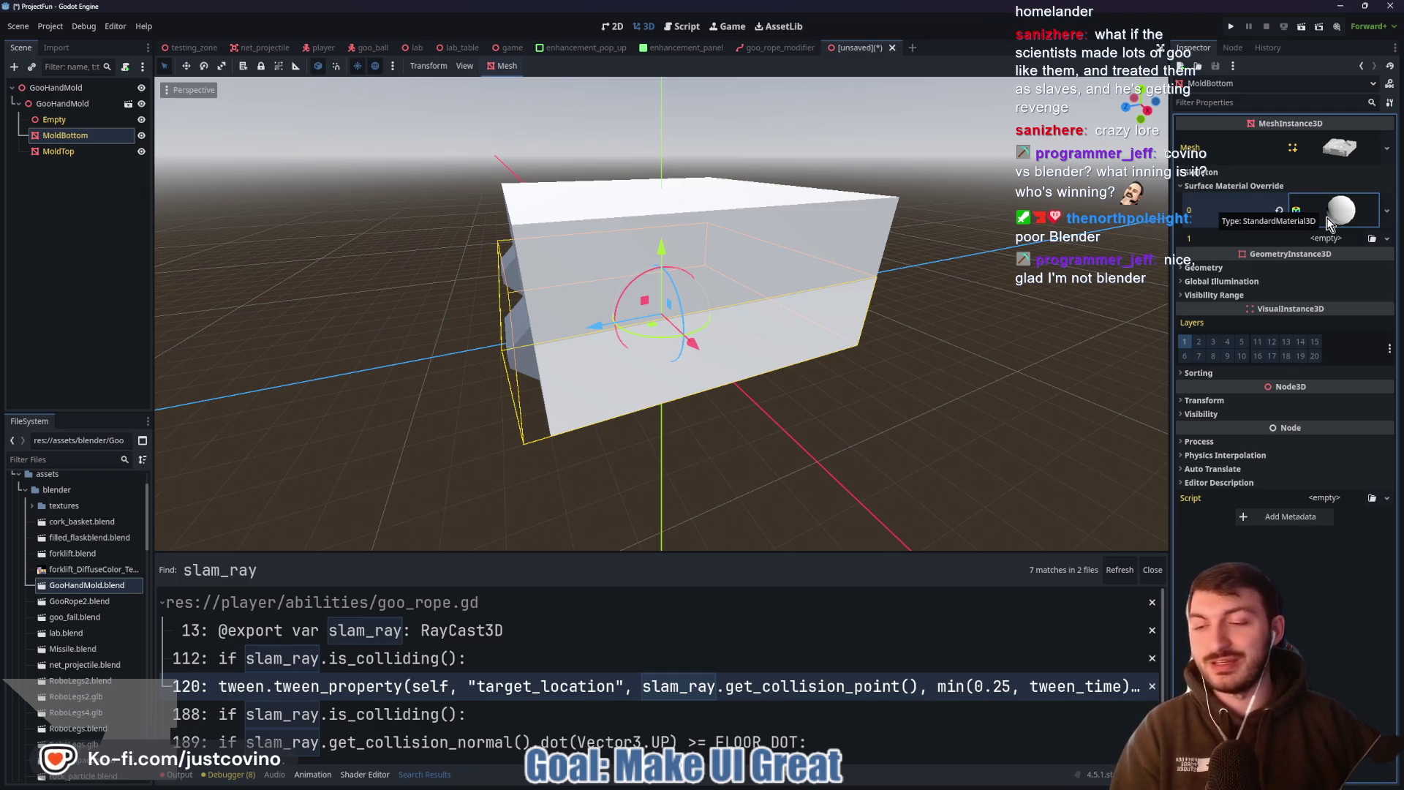
{"action": "left_click", "coordinate": [1334, 213]}
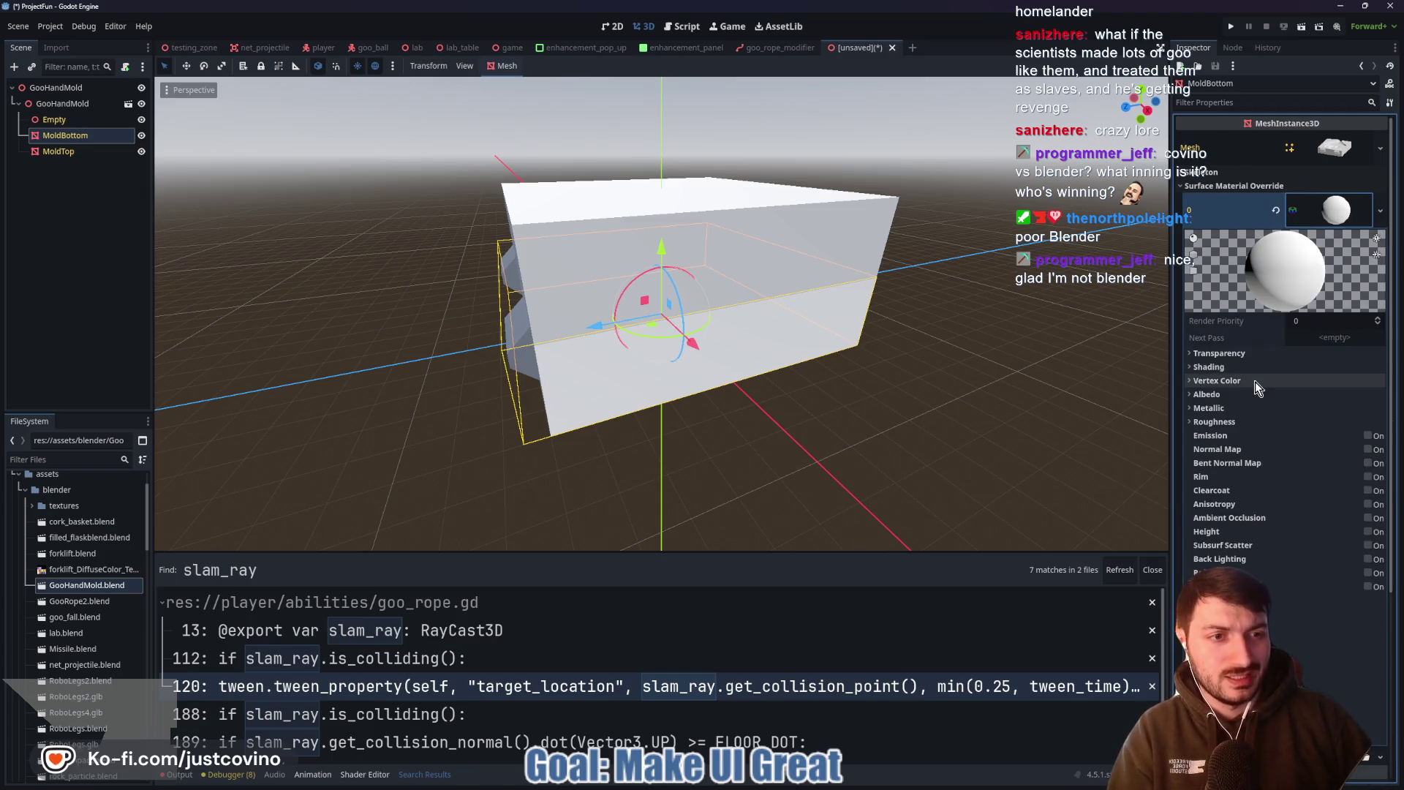
{"action": "right_click", "coordinate": [1340, 210]}
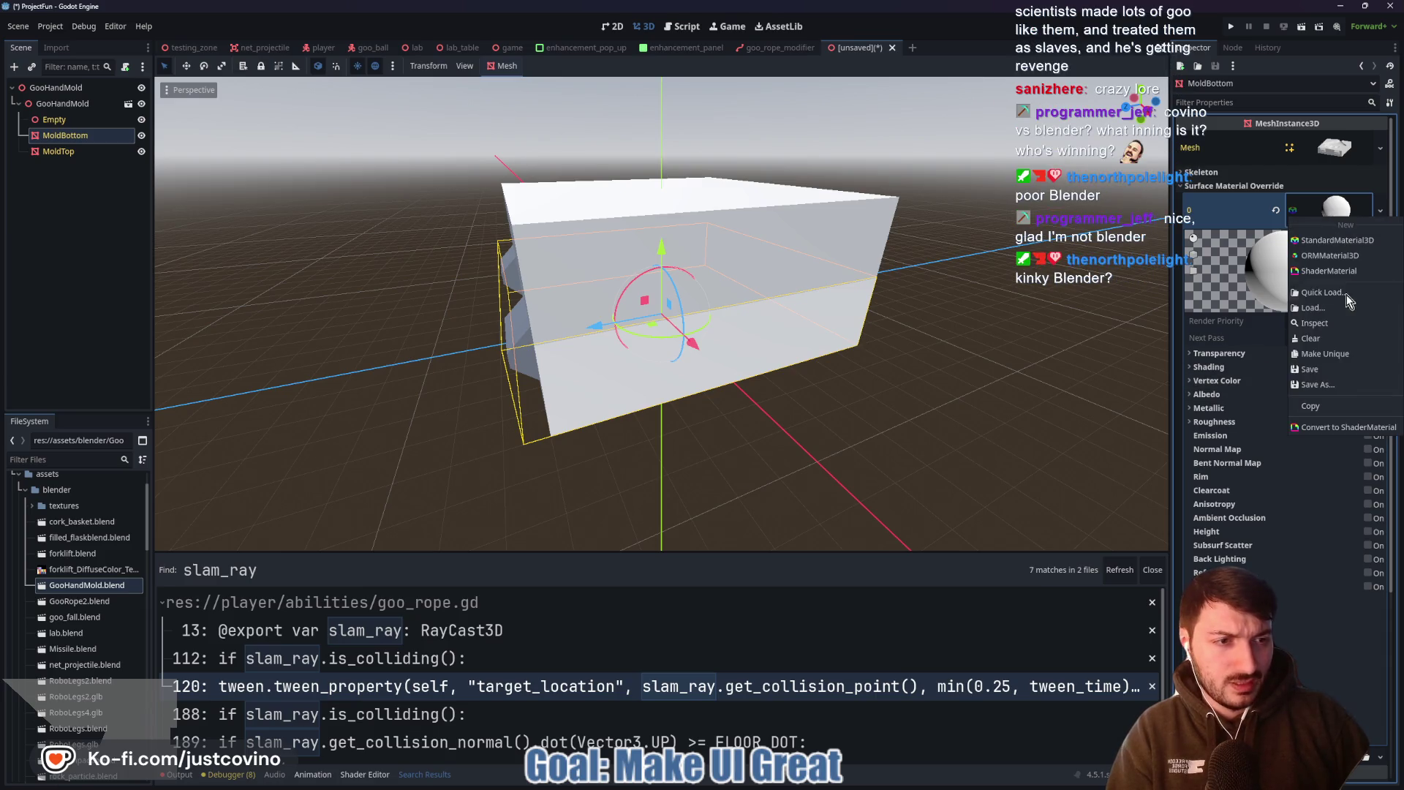
{"action": "left_click", "coordinate": [1349, 353]}
{"action": "left_click", "coordinate": [1207, 394]}
{"action": "left_click", "coordinate": [1336, 409]}
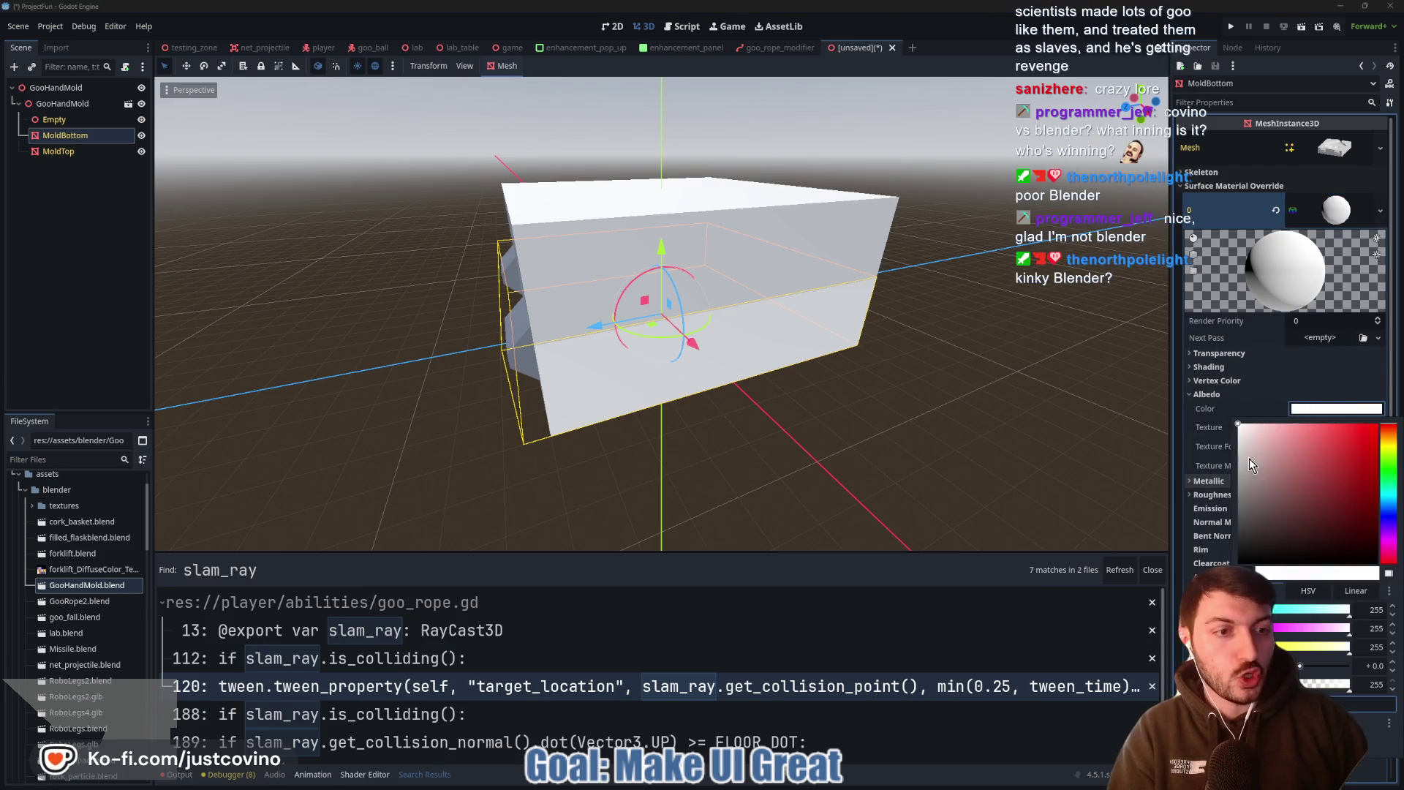
{"action": "left_click_drag", "start_coordinate": [1249, 458], "coordinate": [1239, 502]}
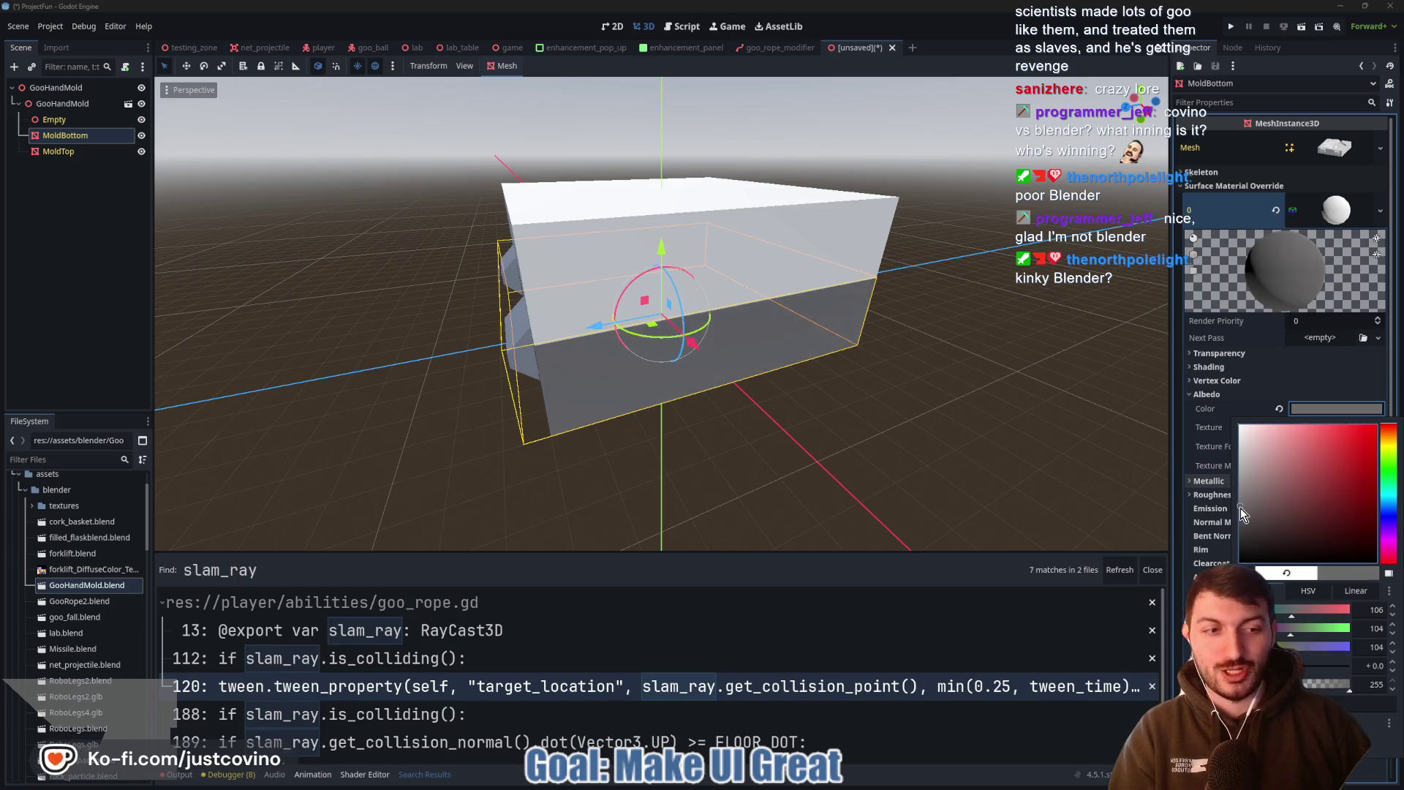
{"action": "left_click", "coordinate": [958, 406]}
{"action": "key", "text": "KP_3"}
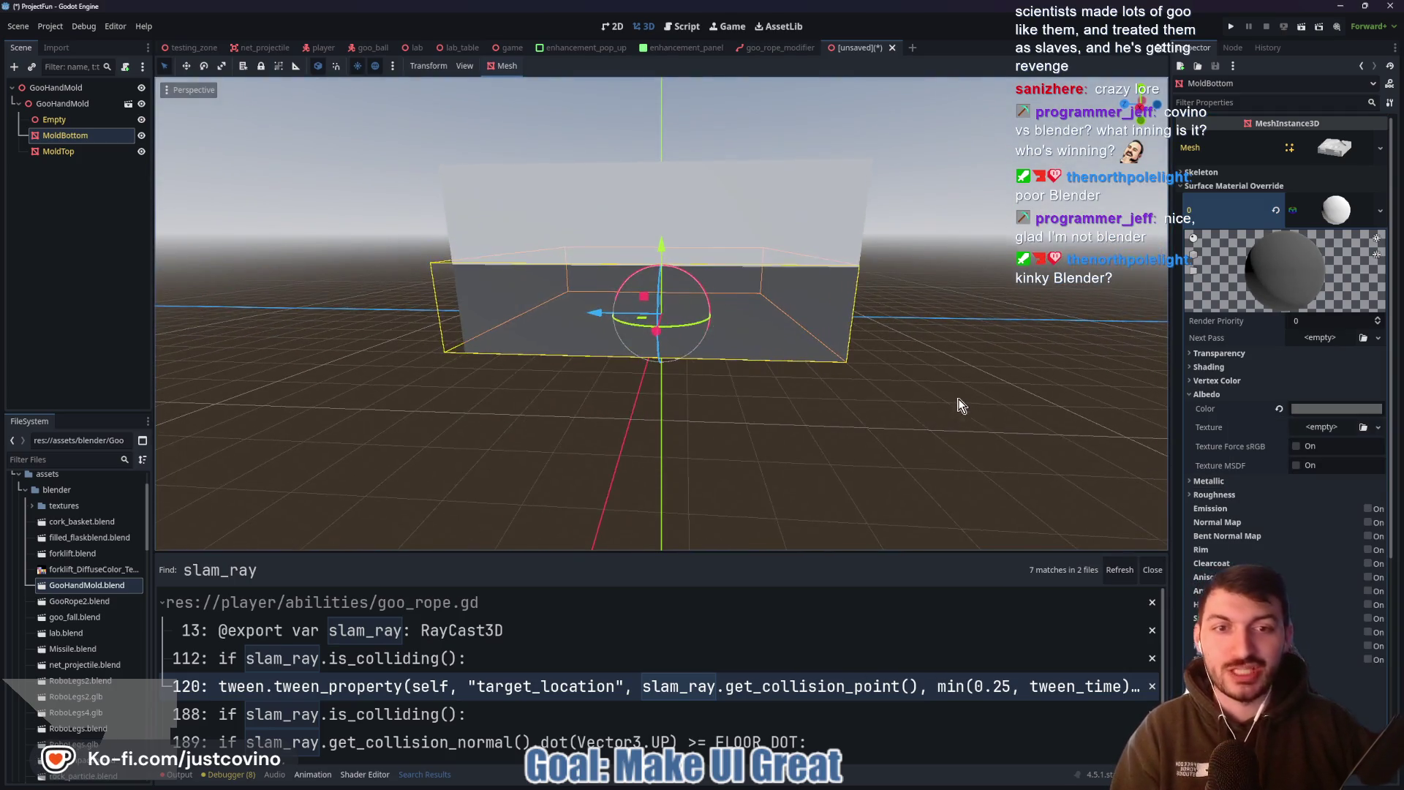
{"action": "middle_click_drag", "start_coordinate": [958, 402], "coordinate": [956, 429]}
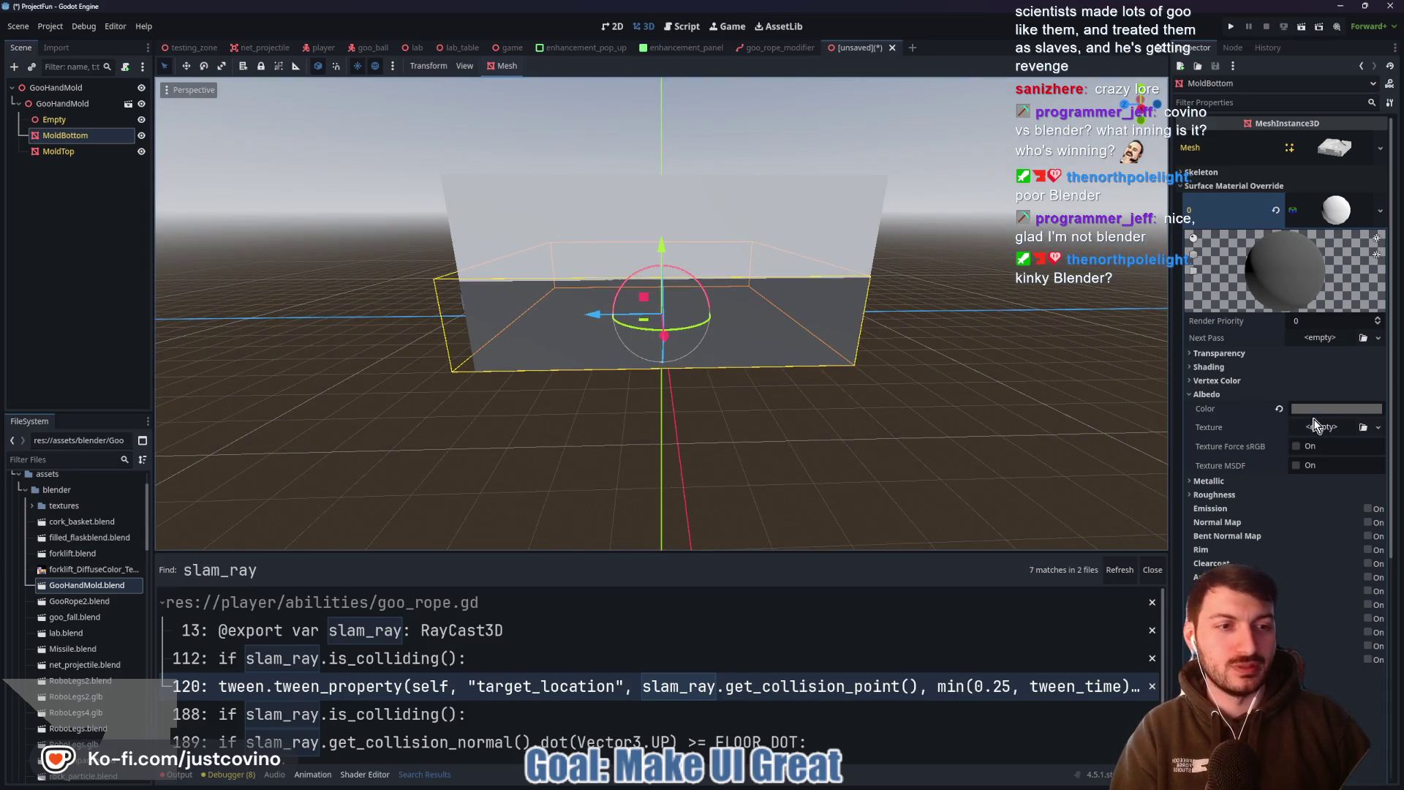
{"action": "left_click", "coordinate": [1293, 410]}
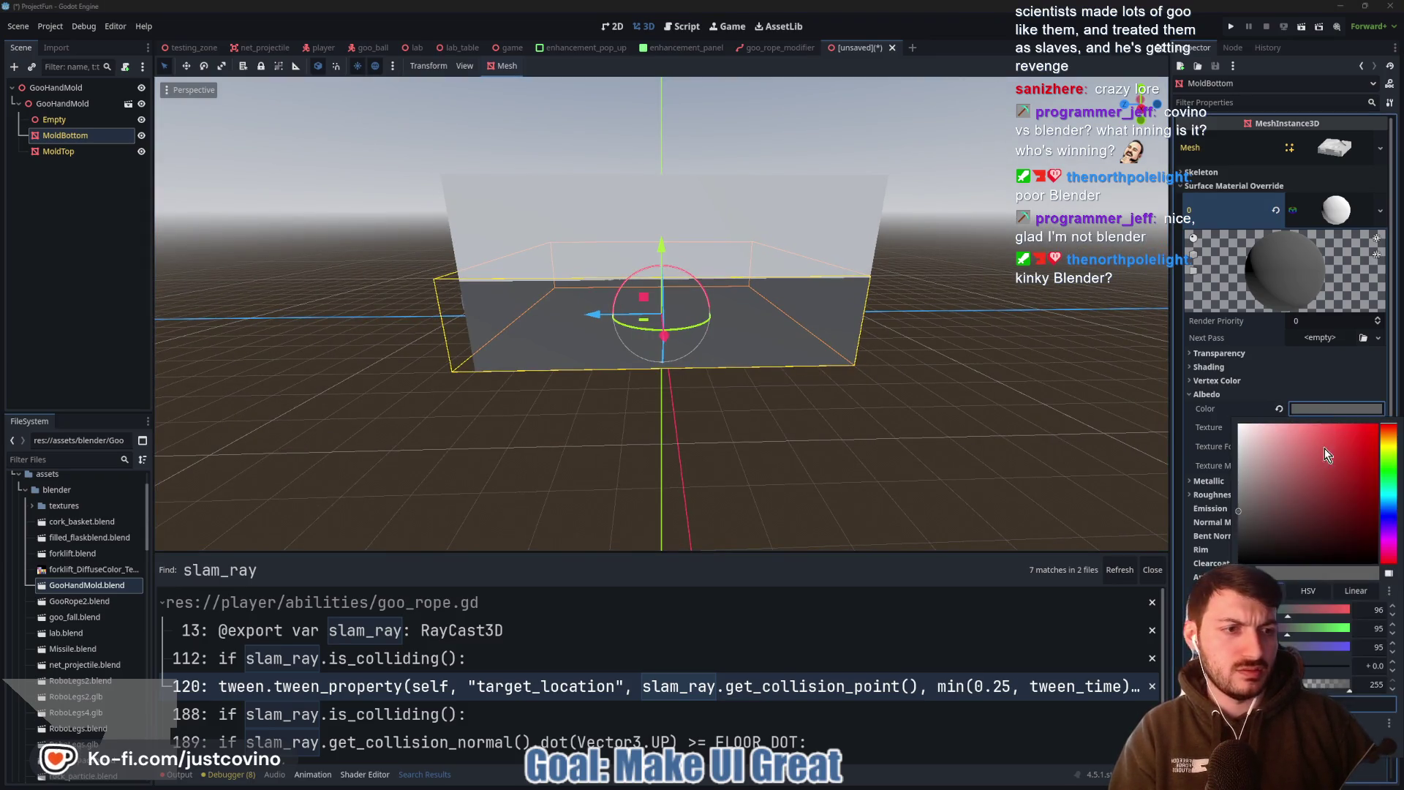
{"action": "left_click", "coordinate": [1305, 407]}
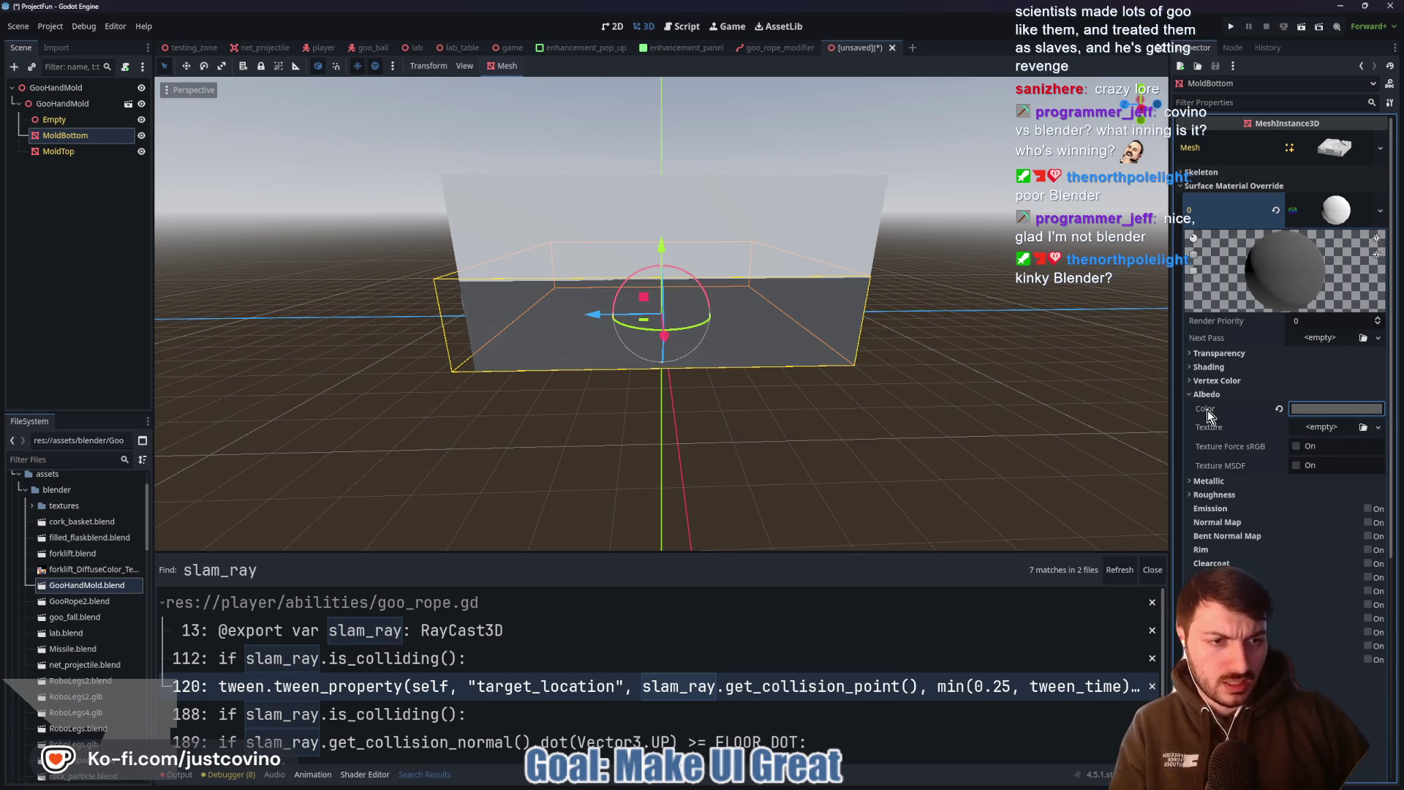
Set the override material's Metallic to 0.25 and Roughness to 0.25
{"action": "left_click", "coordinate": [1208, 481]}
{"action": "left_click", "coordinate": [1309, 496]}
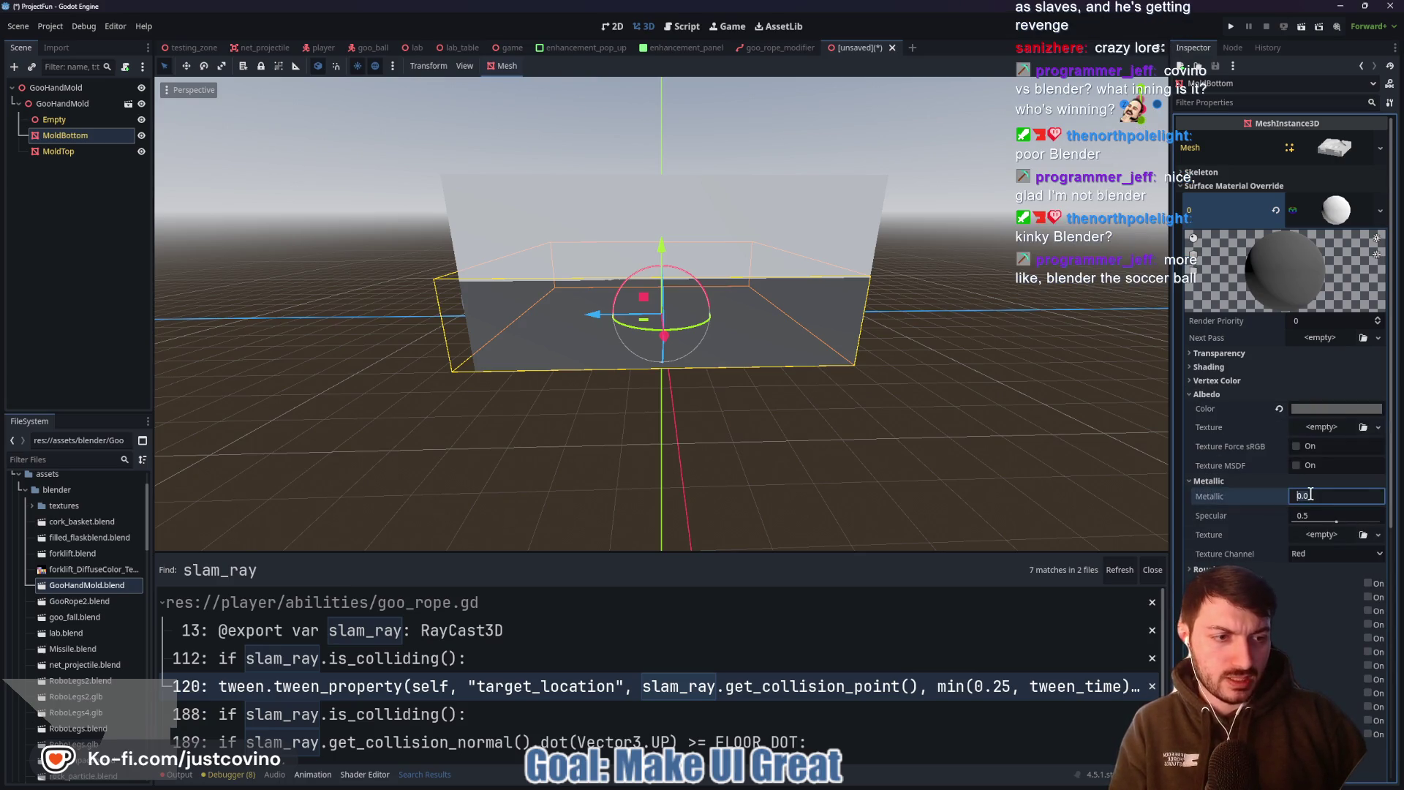
{"action": "type", "text": "25"}
{"action": "key", "text": "Return"}
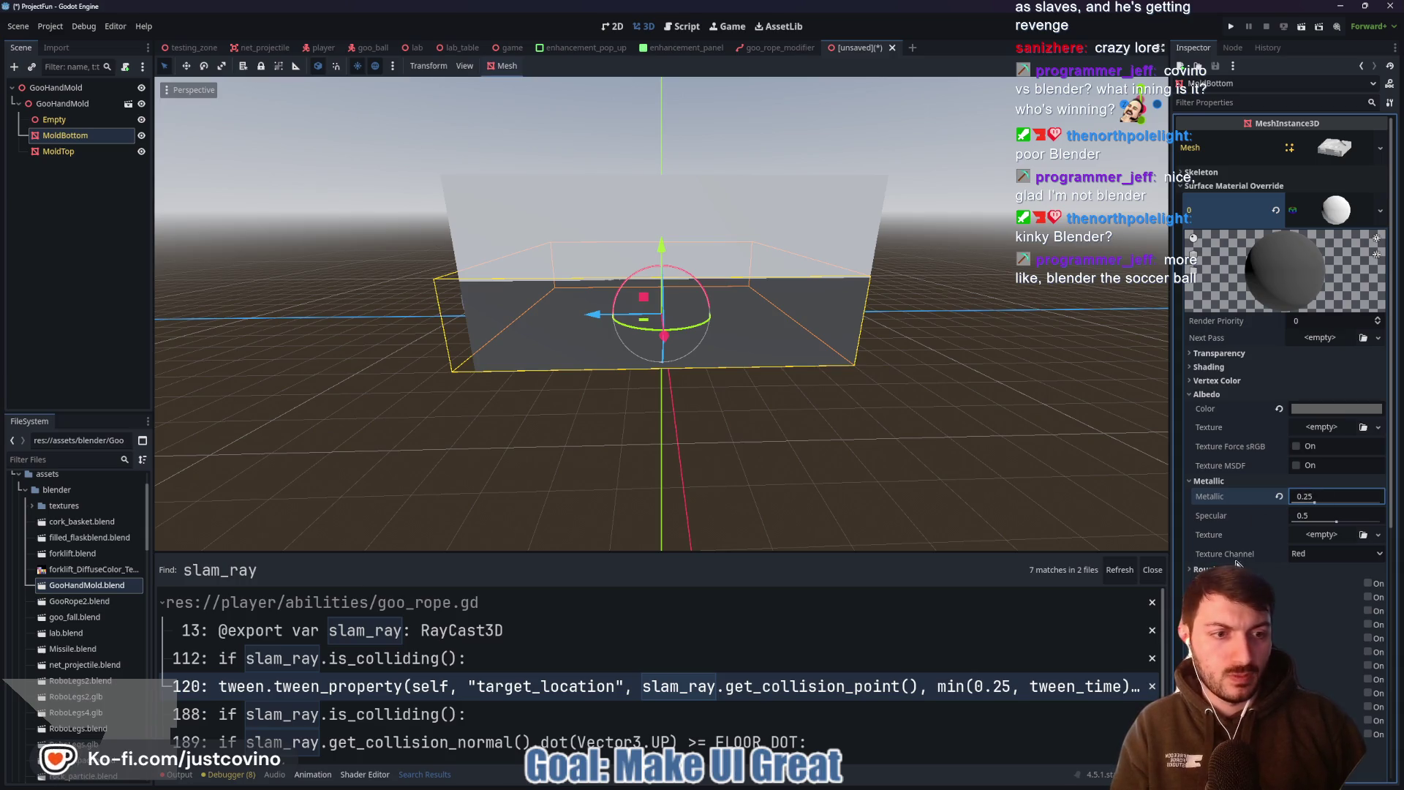
{"action": "left_click", "coordinate": [1336, 570]}
{"action": "left_click", "coordinate": [1316, 584]}
{"action": "type", "text": "0.75"}
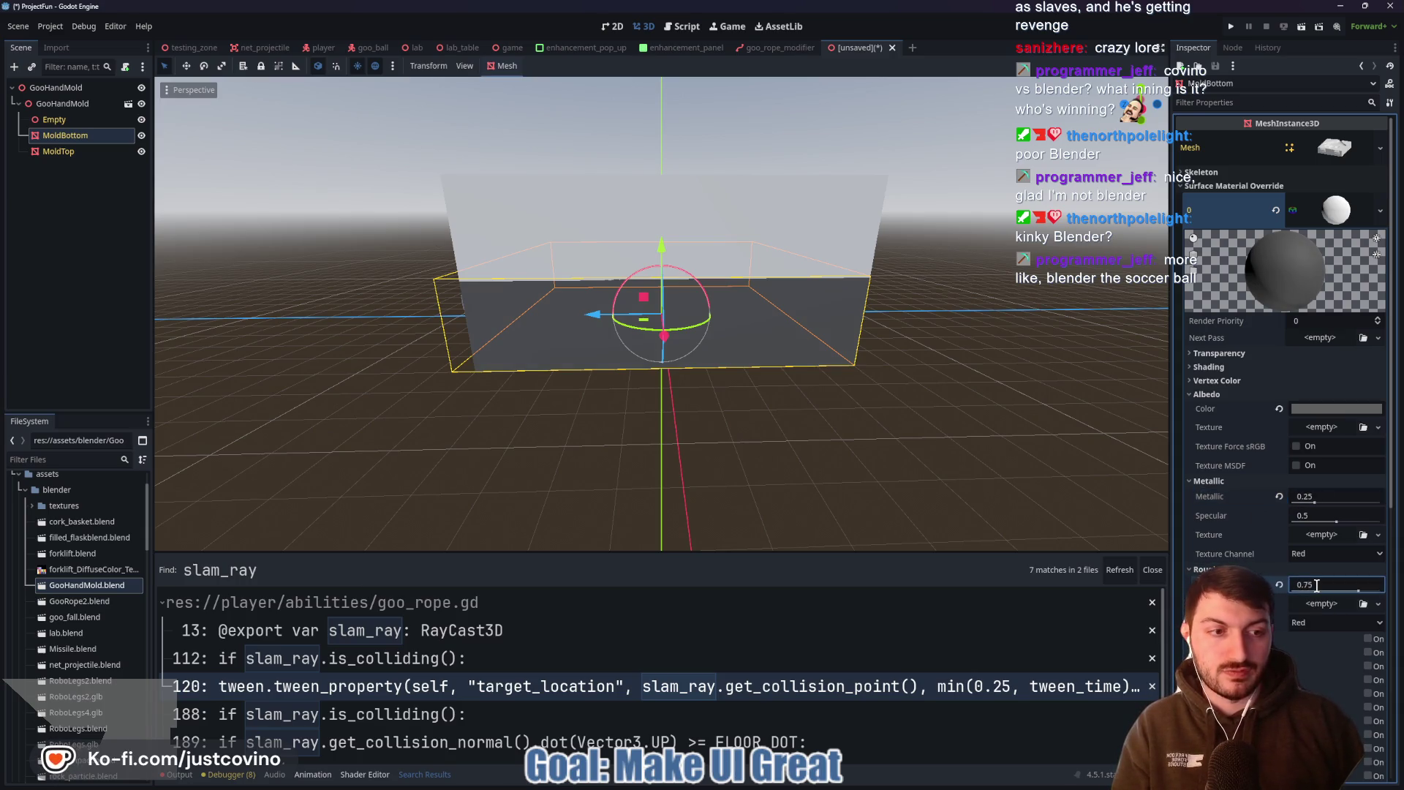
{"action": "key", "text": "Return"}
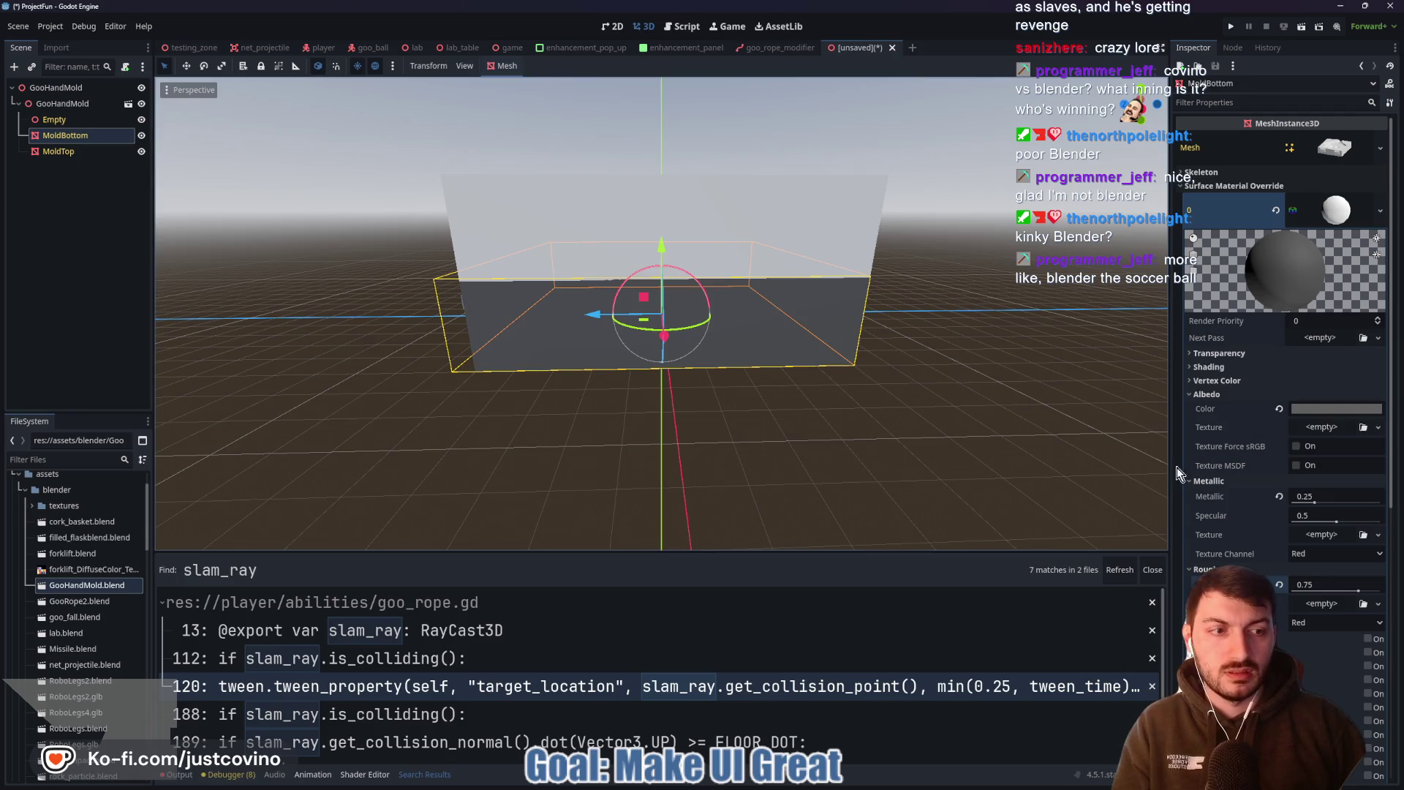
{"action": "left_click", "coordinate": [1337, 586]}
{"action": "type", "text": "0.2"}
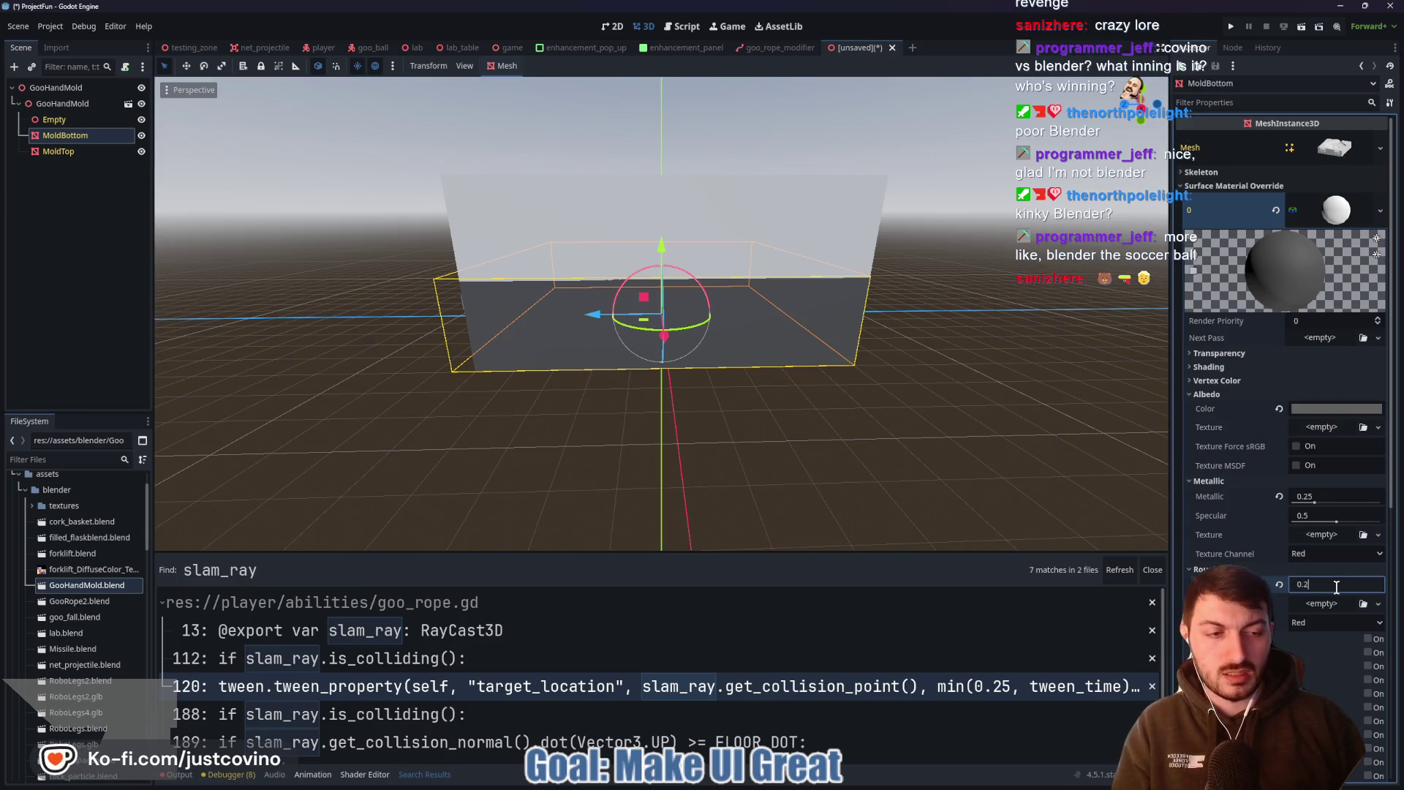
{"action": "type", "text": "5"}
{"action": "key", "text": "Return"}
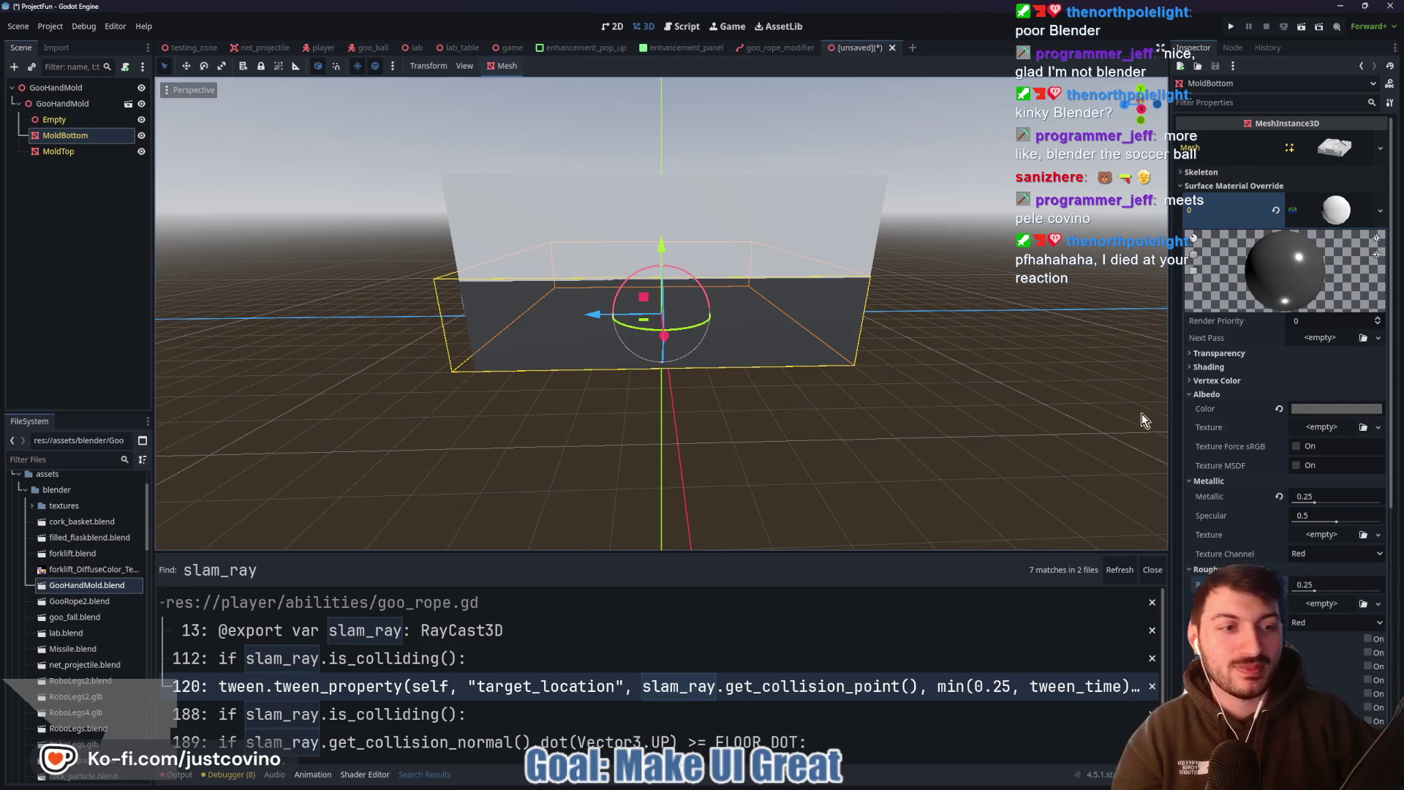
{"action": "middle_click_drag", "start_coordinate": [909, 401], "coordinate": [893, 468]}
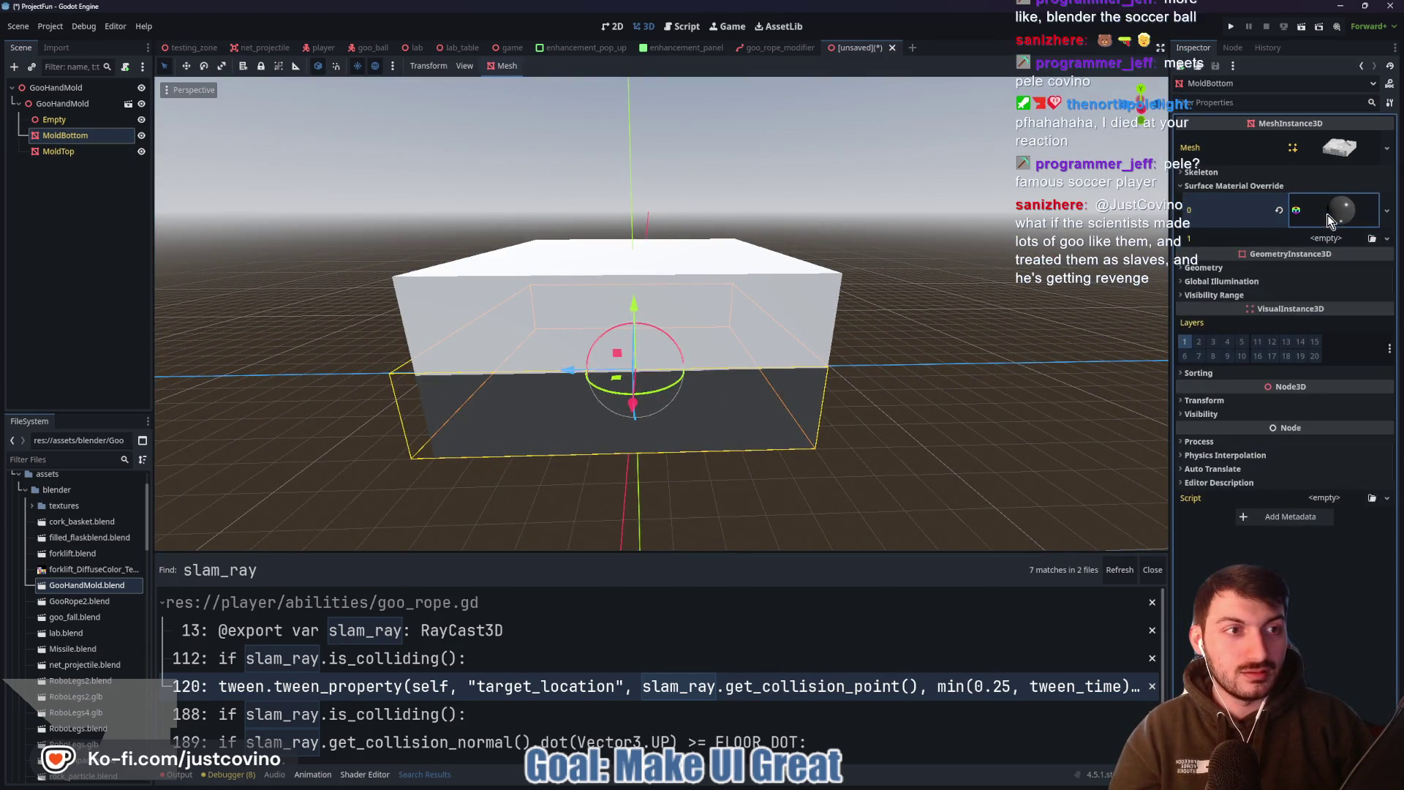
Copy MoldBottom's material and paste it into MoldTop's Surface Material Override slot 0
{"action": "right_click", "coordinate": [1328, 215]}
{"action": "left_click", "coordinate": [1313, 411]}
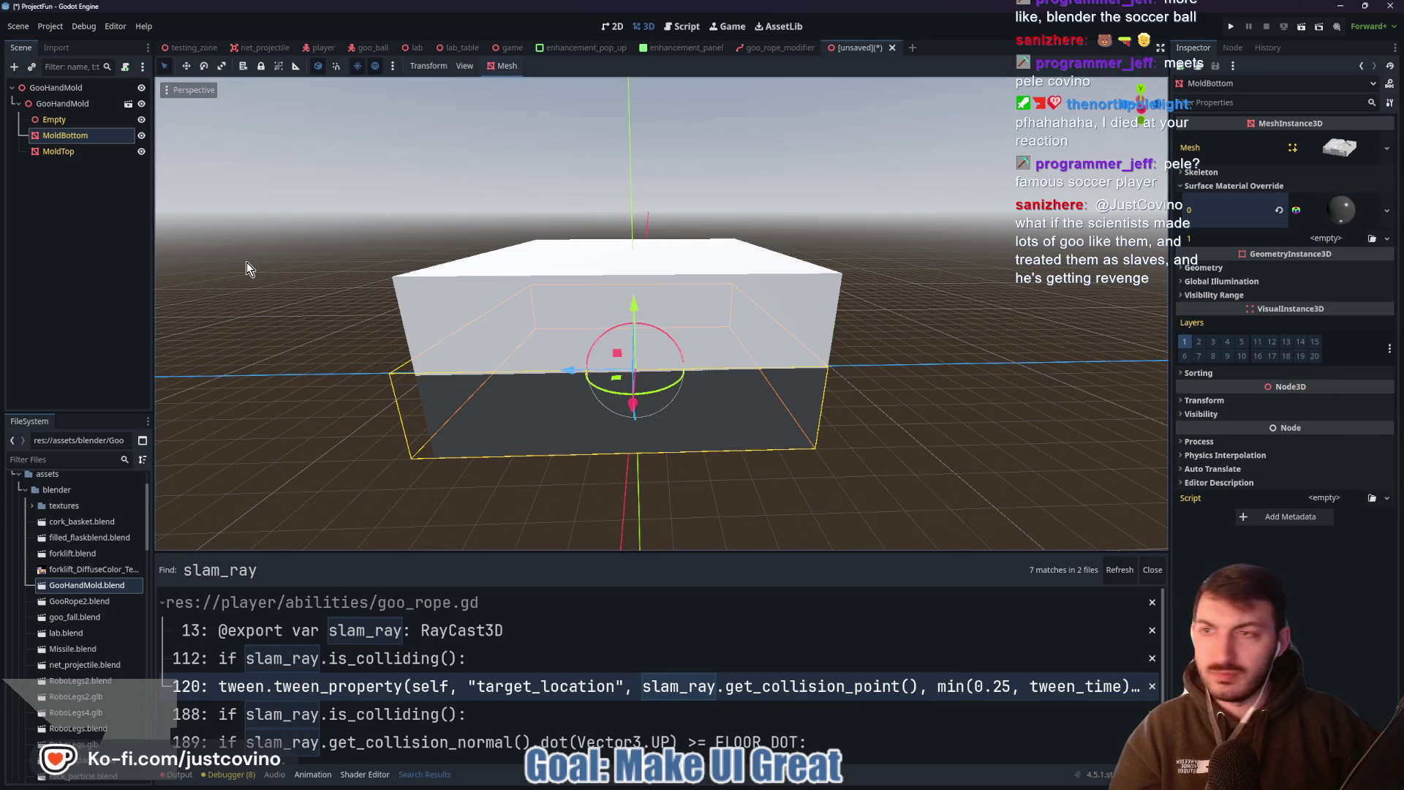
{"action": "left_click", "coordinate": [50, 153]}
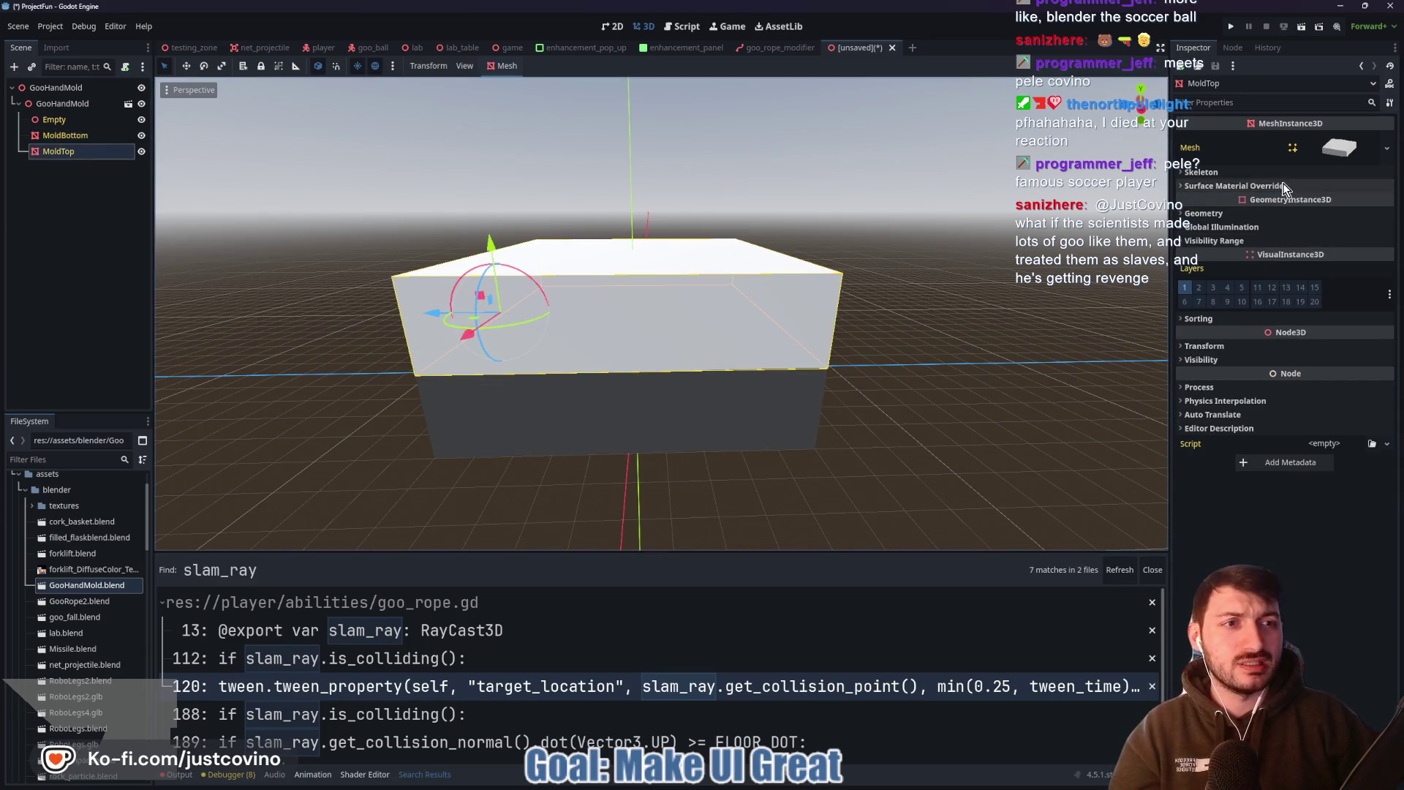
{"action": "left_click", "coordinate": [1234, 186]}
{"action": "left_click", "coordinate": [1328, 201]}
{"action": "left_click", "coordinate": [1351, 315]}
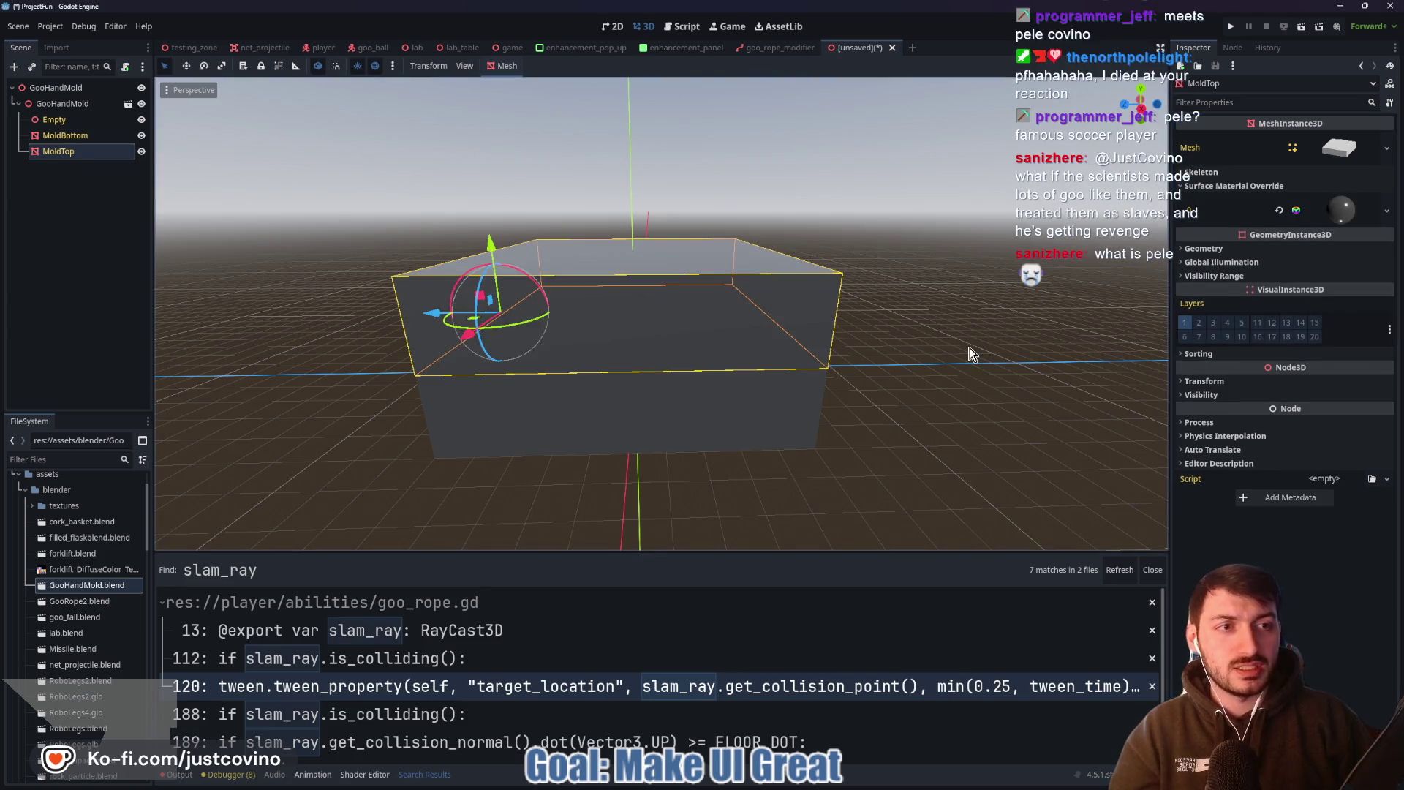
{"action": "mouse_move", "coordinate": [973, 351]}
{"action": "middle_mouse_down"}
{"action": "mouse_move", "coordinate": [937, 336]}
{"action": "mouse_move", "coordinate": [801, 339]}
{"action": "mouse_move", "coordinate": [933, 338]}
{"action": "middle_mouse_up"}
{"action": "middle_click_drag", "start_coordinate": [611, 377], "coordinate": [644, 380]}
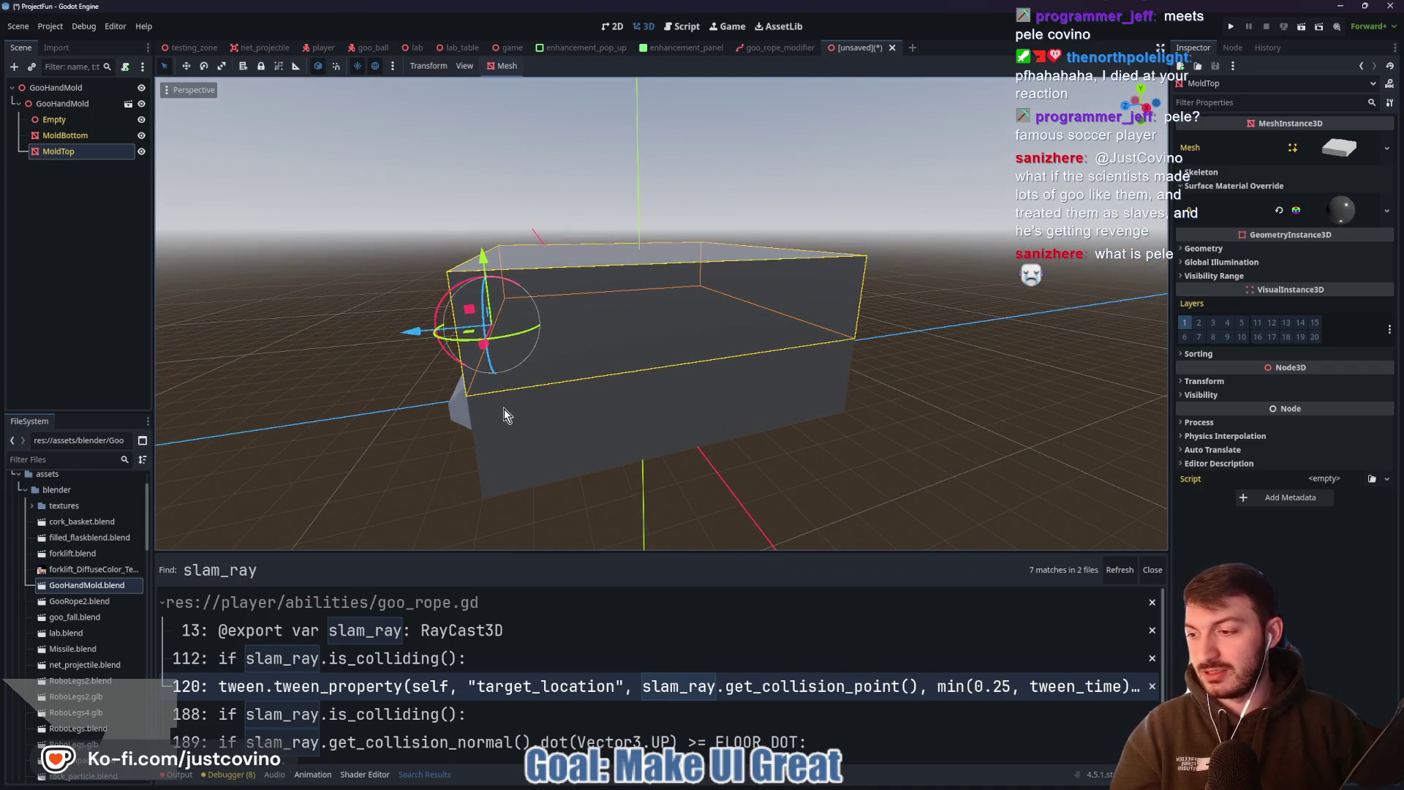
{"action": "middle_click_drag", "start_coordinate": [438, 424], "coordinate": [583, 387]}
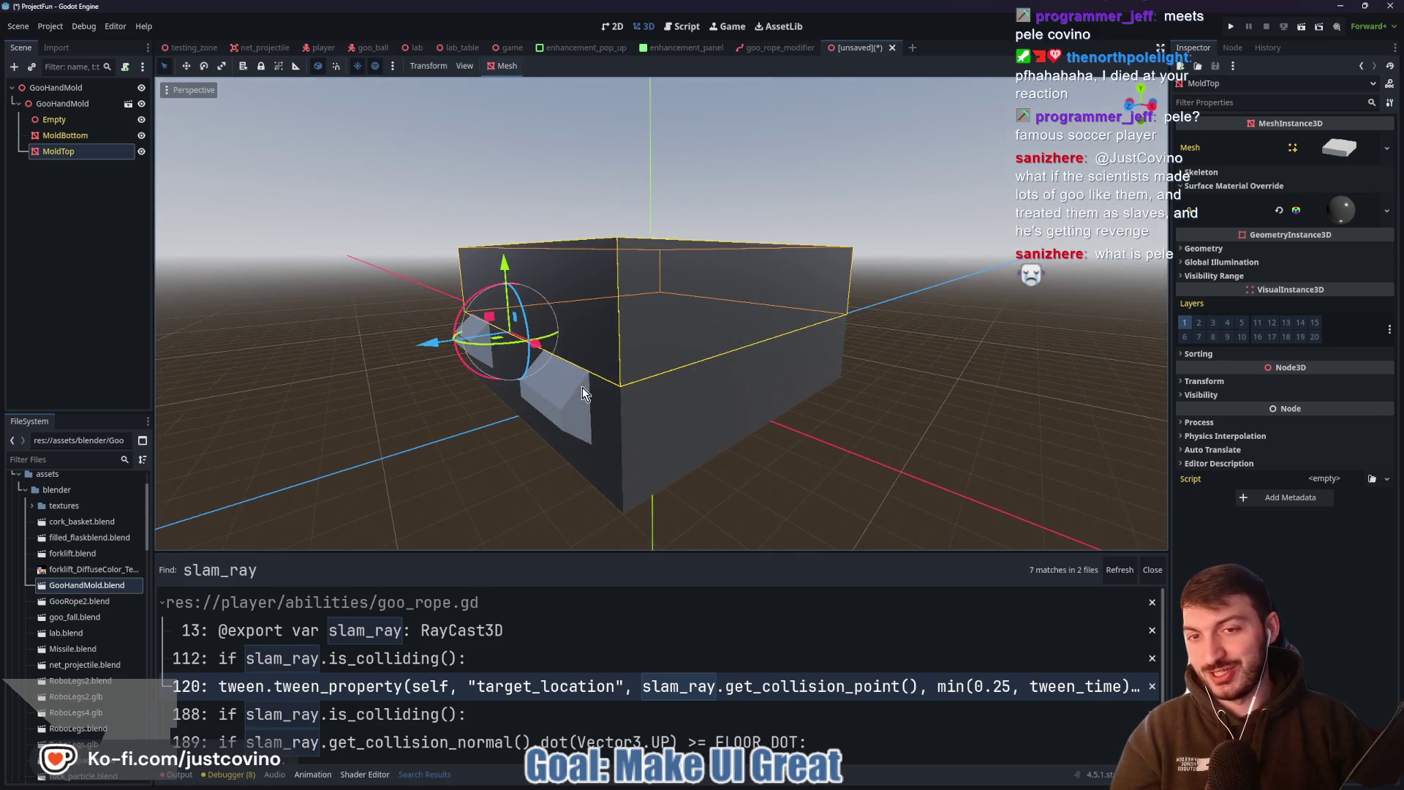
{"action": "key", "text": "Up"}
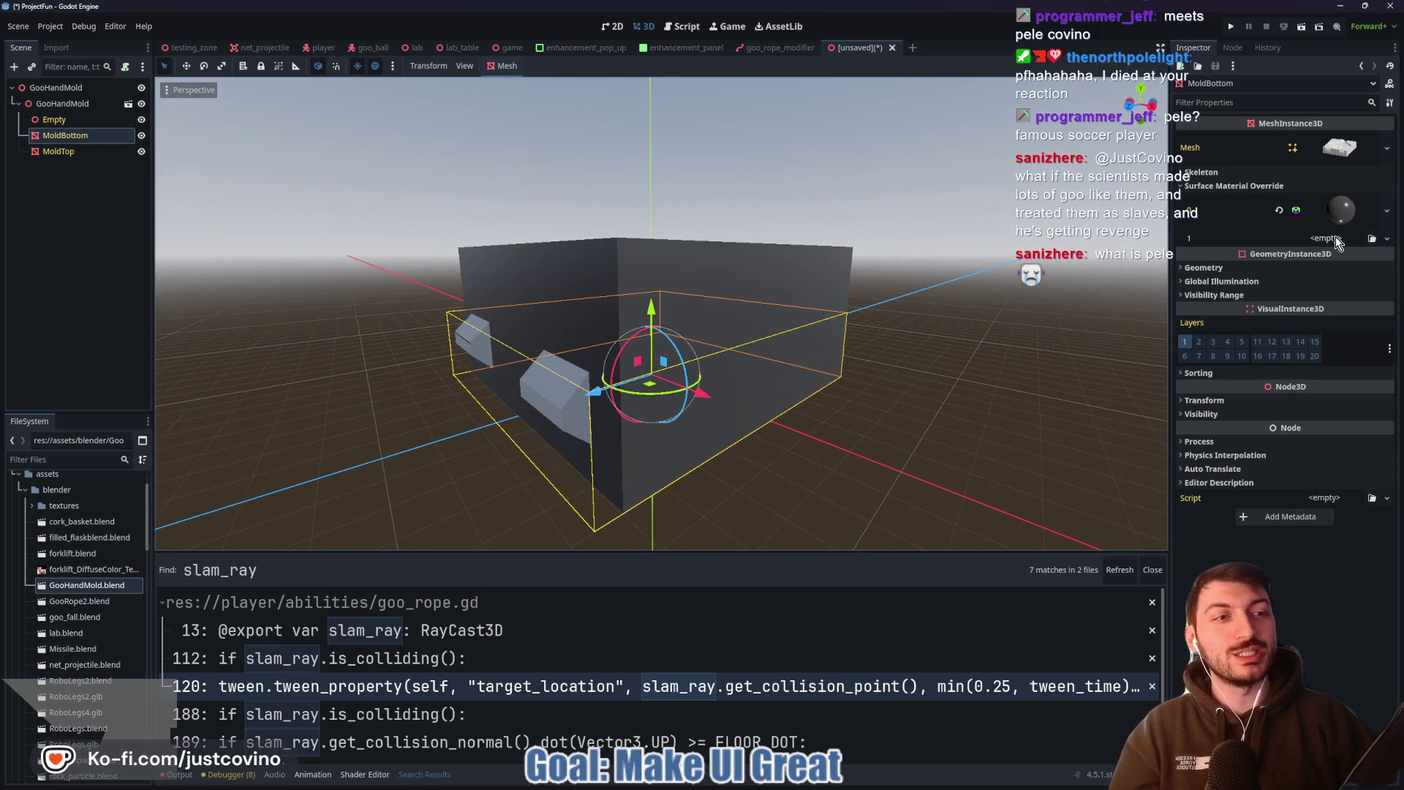
Add a new unique StandardMaterial3D in MoldBottom's override slot 1 with a grey albedo colour
{"action": "left_click", "coordinate": [1325, 238]}
{"action": "left_click", "coordinate": [1332, 271]}
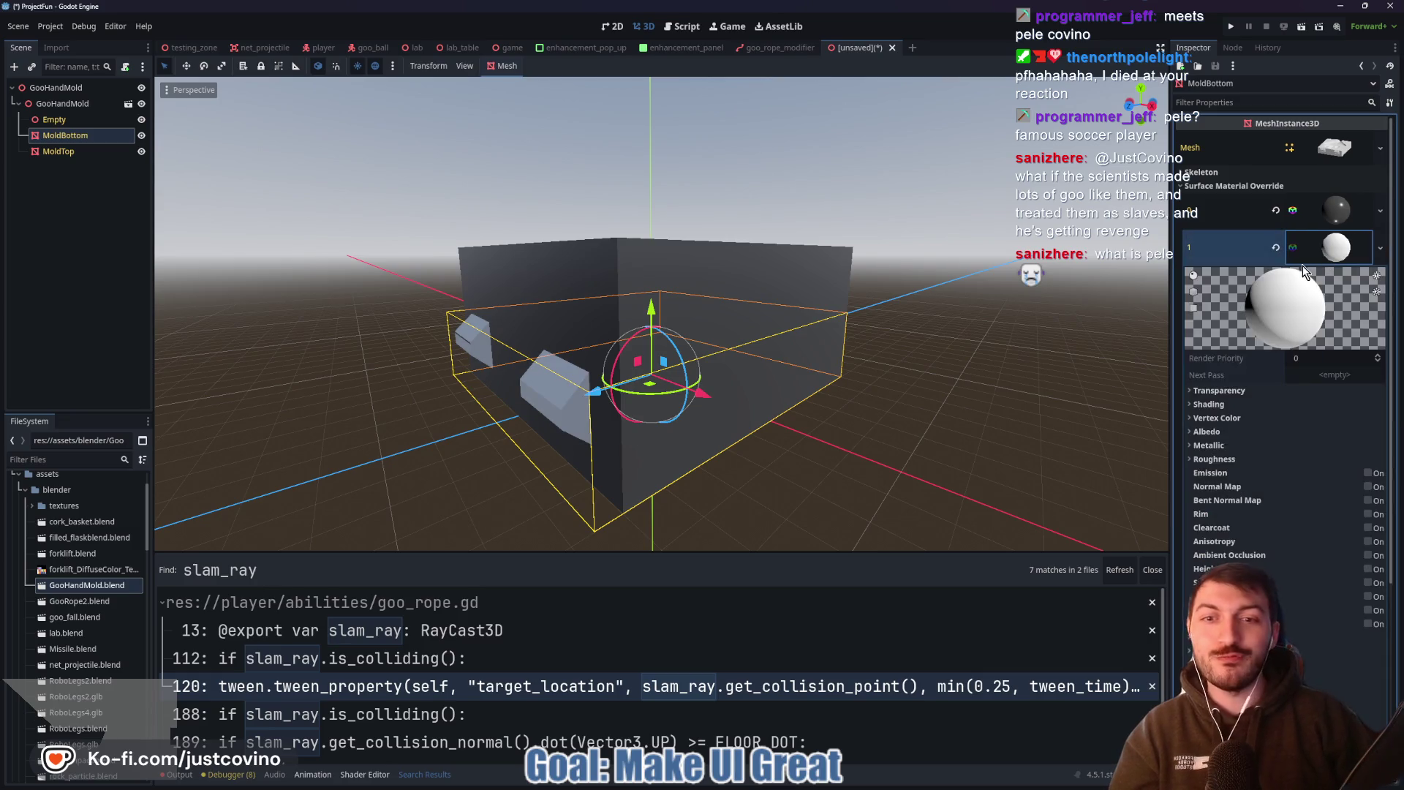
{"action": "left_click", "coordinate": [1250, 431]}
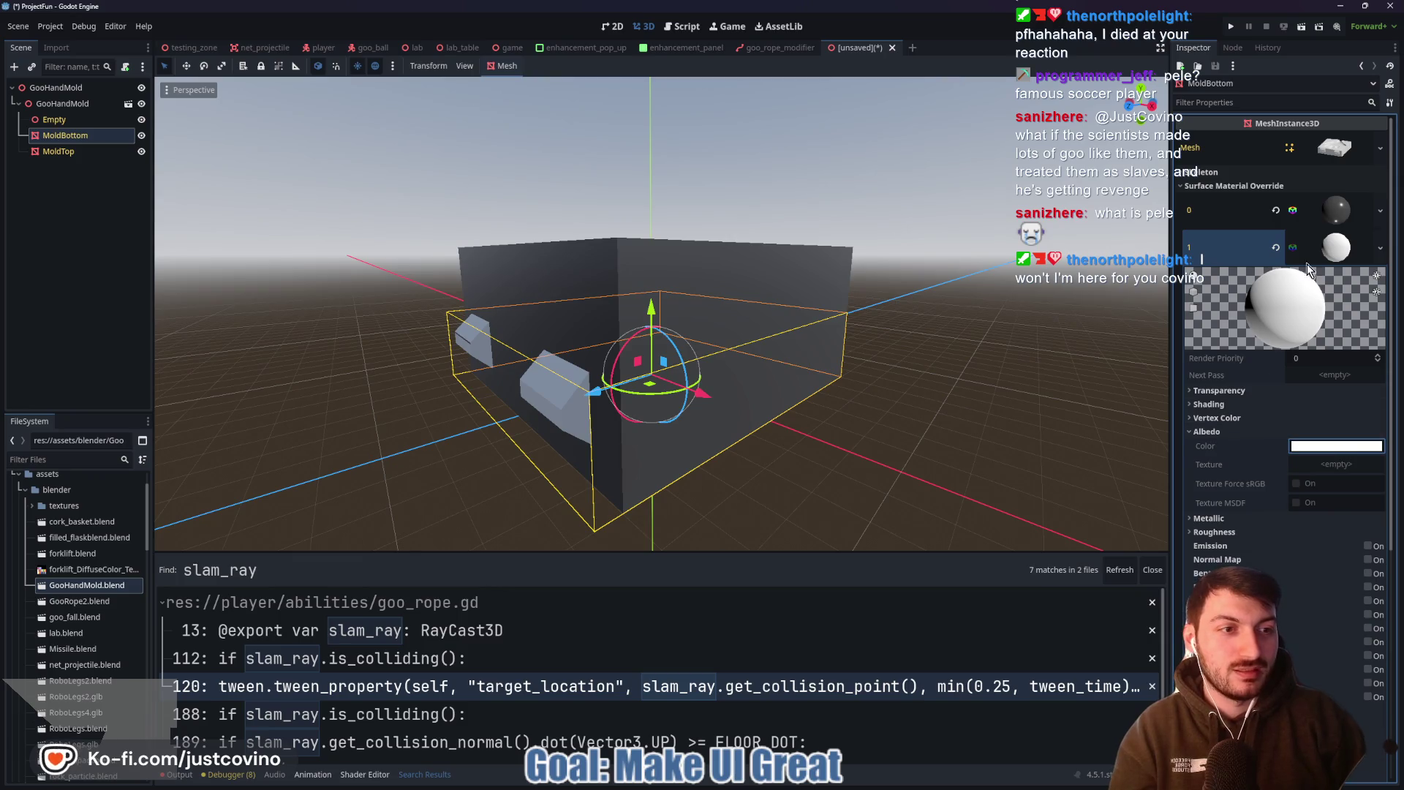
{"action": "right_click", "coordinate": [1331, 253]}
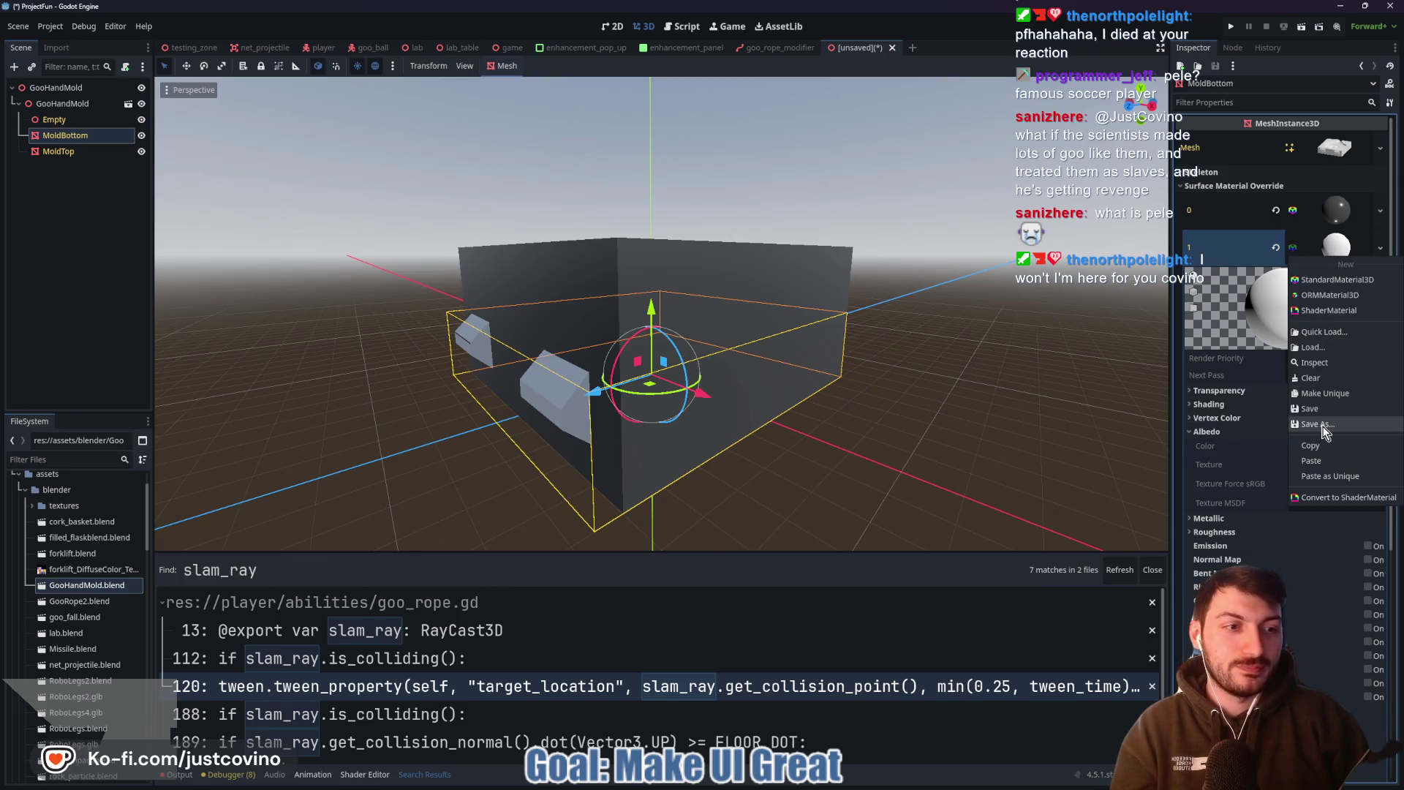
{"action": "left_click", "coordinate": [1336, 476]}
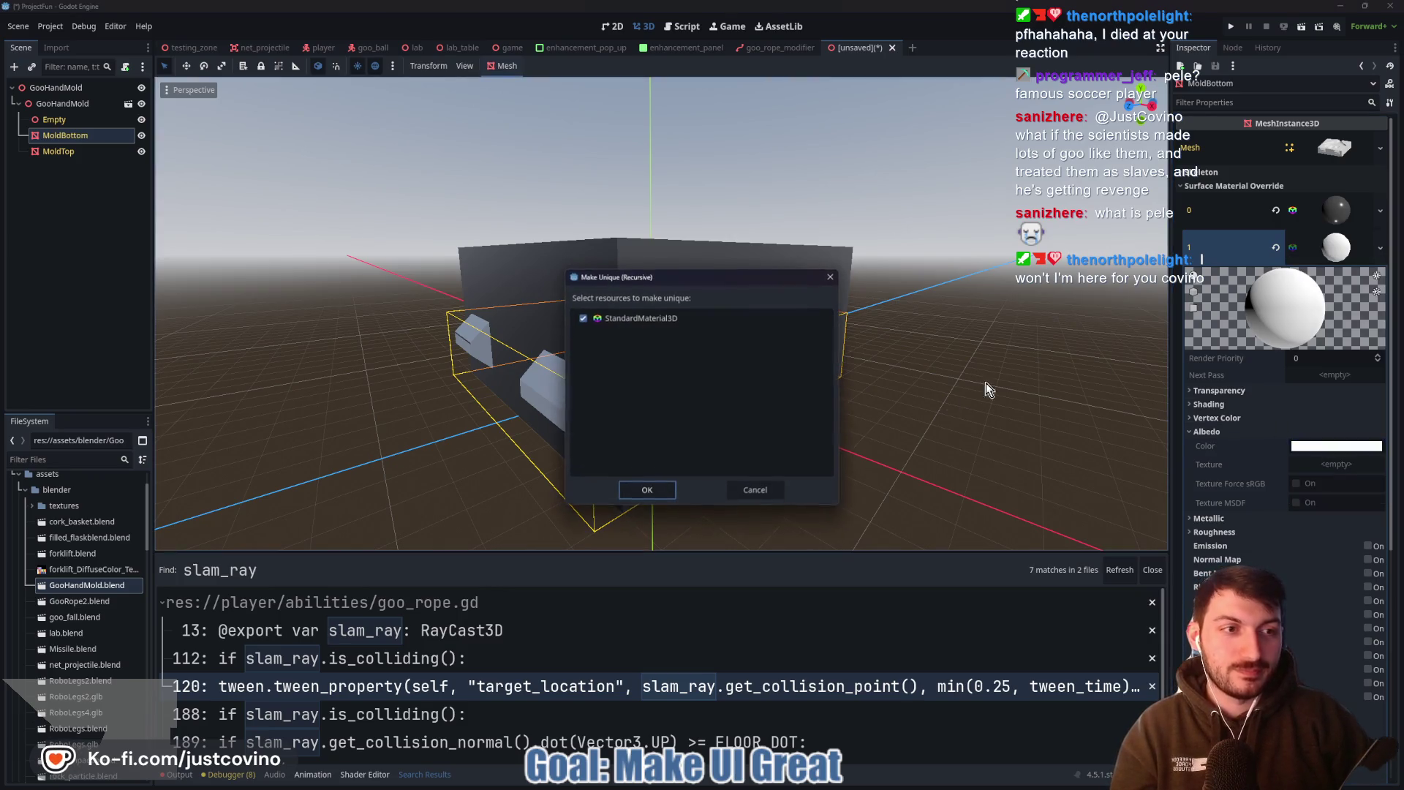
{"action": "left_click", "coordinate": [831, 278]}
{"action": "left_click", "coordinate": [1332, 253]}
{"action": "right_click", "coordinate": [1342, 252]}
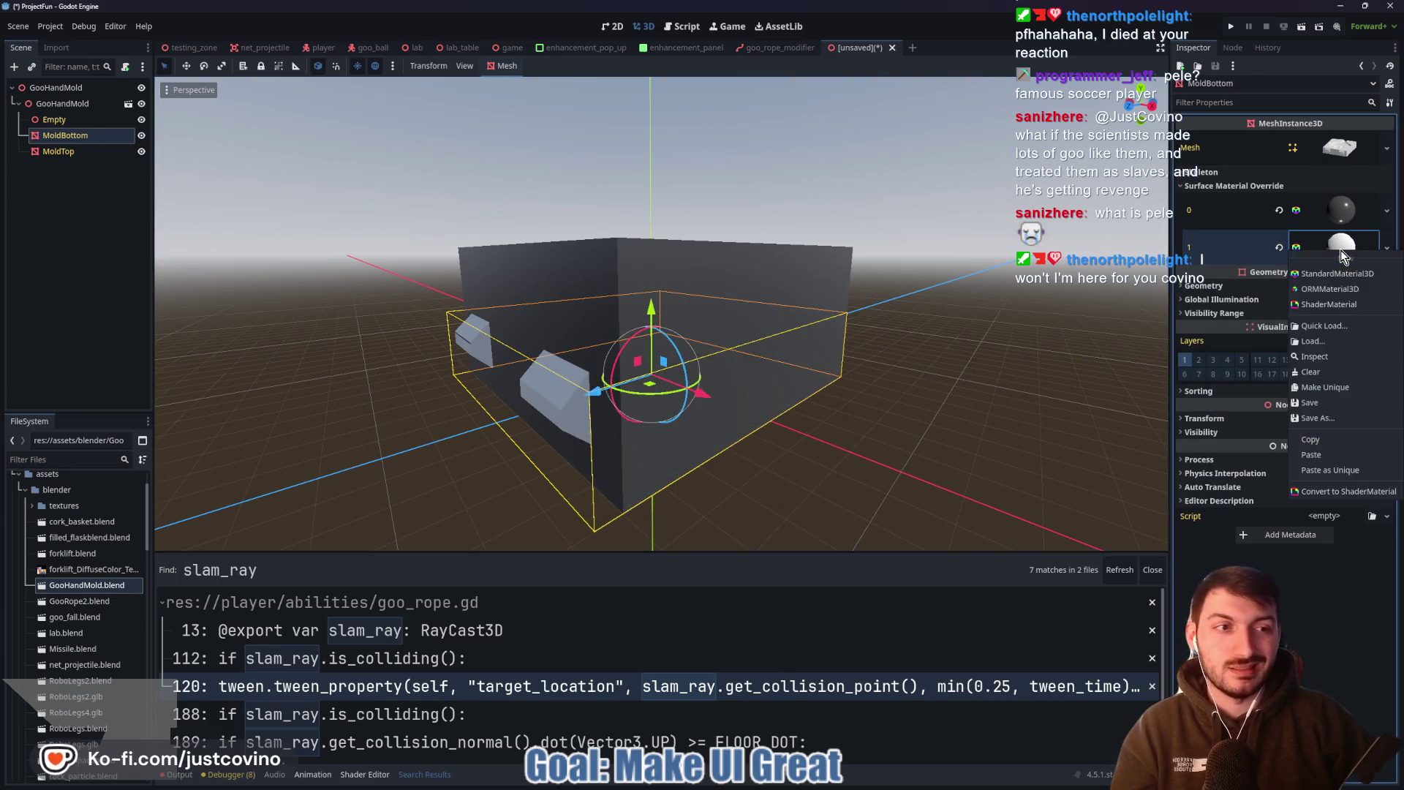
{"action": "left_click", "coordinate": [1340, 389]}
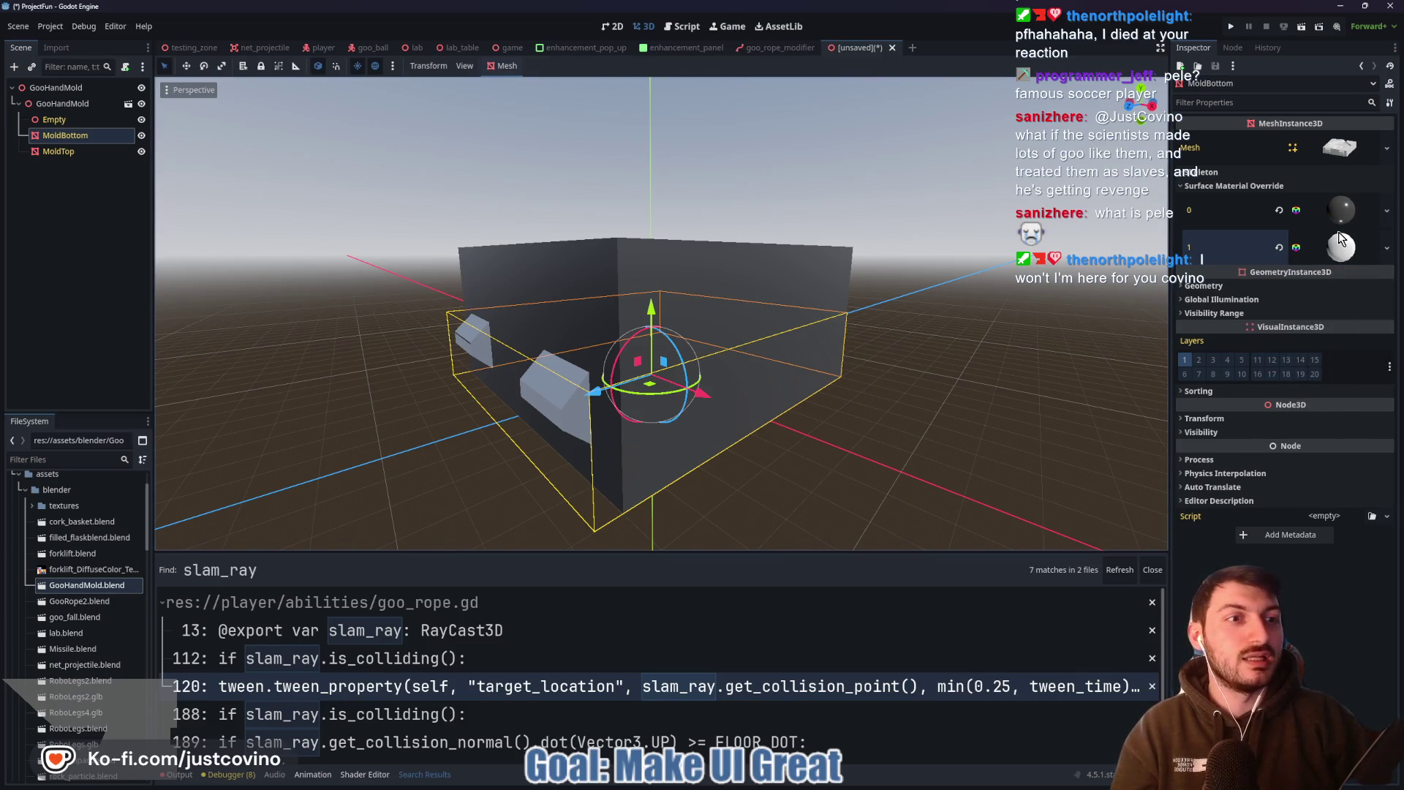
{"action": "left_click", "coordinate": [1341, 241]}
{"action": "left_click", "coordinate": [1249, 431]}
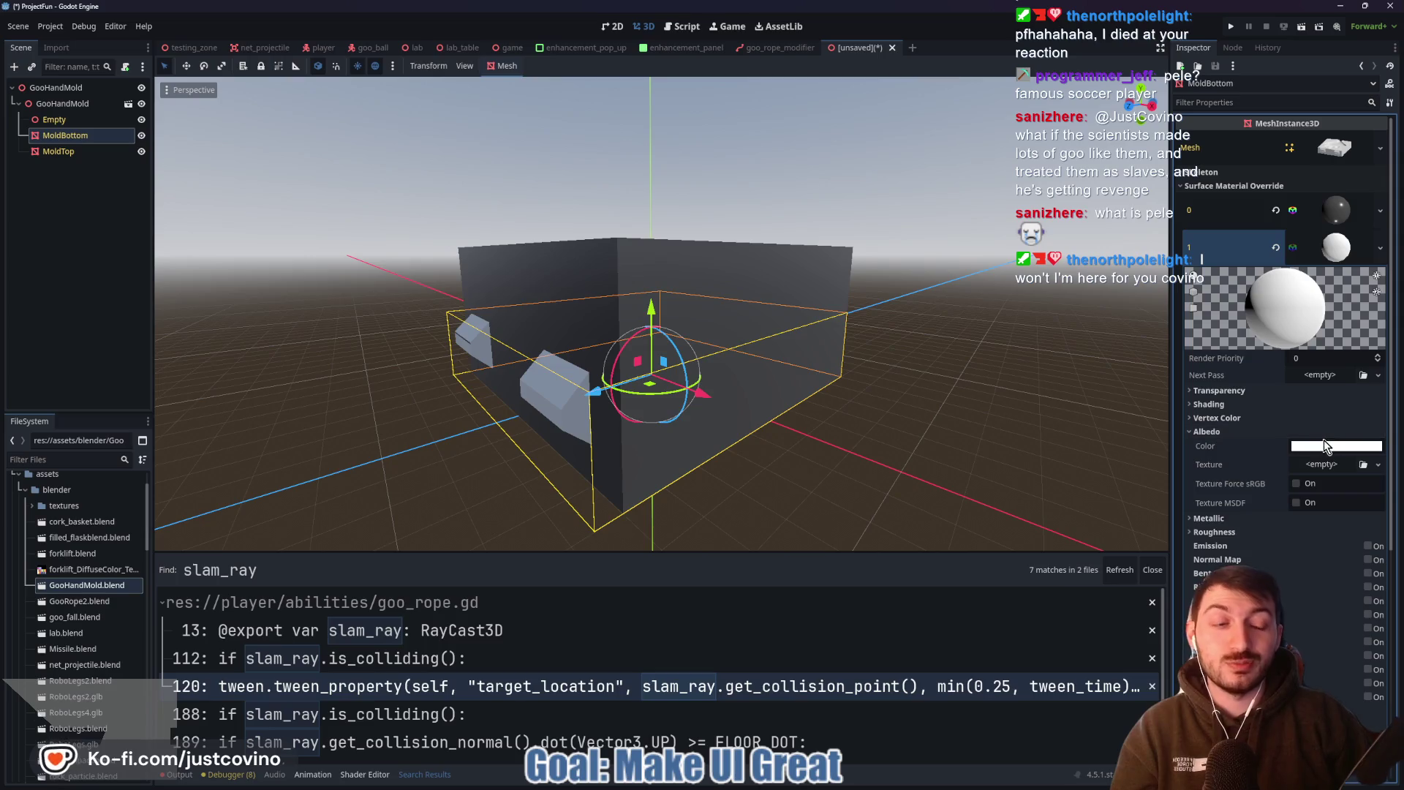
{"action": "left_click", "coordinate": [1309, 446]}
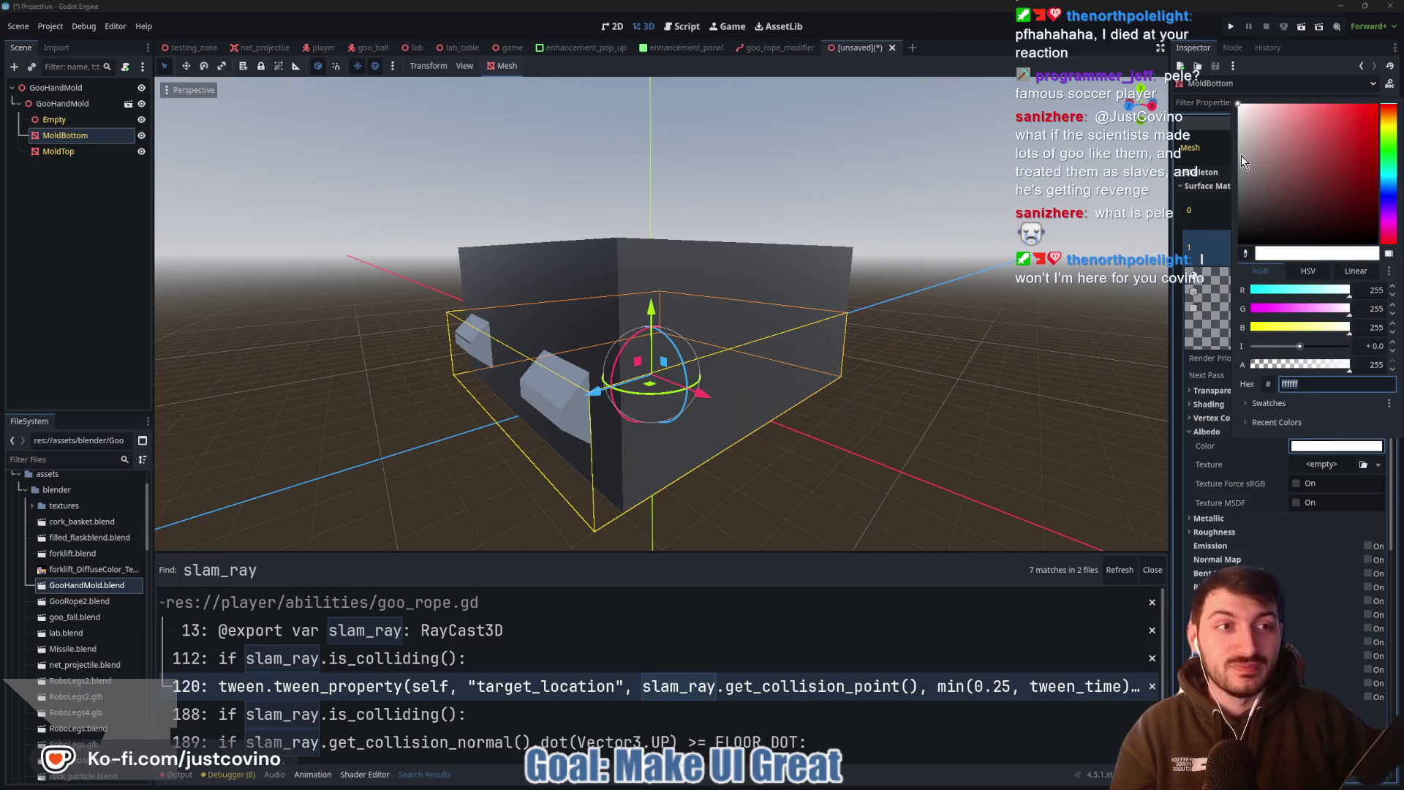
{"action": "mouse_move", "coordinate": [1241, 156]}
{"action": "left_mouse_down"}
{"action": "mouse_move", "coordinate": [1238, 180]}
{"action": "mouse_move", "coordinate": [1226, 151]}
{"action": "left_mouse_up"}
{"action": "left_click", "coordinate": [1309, 448]}
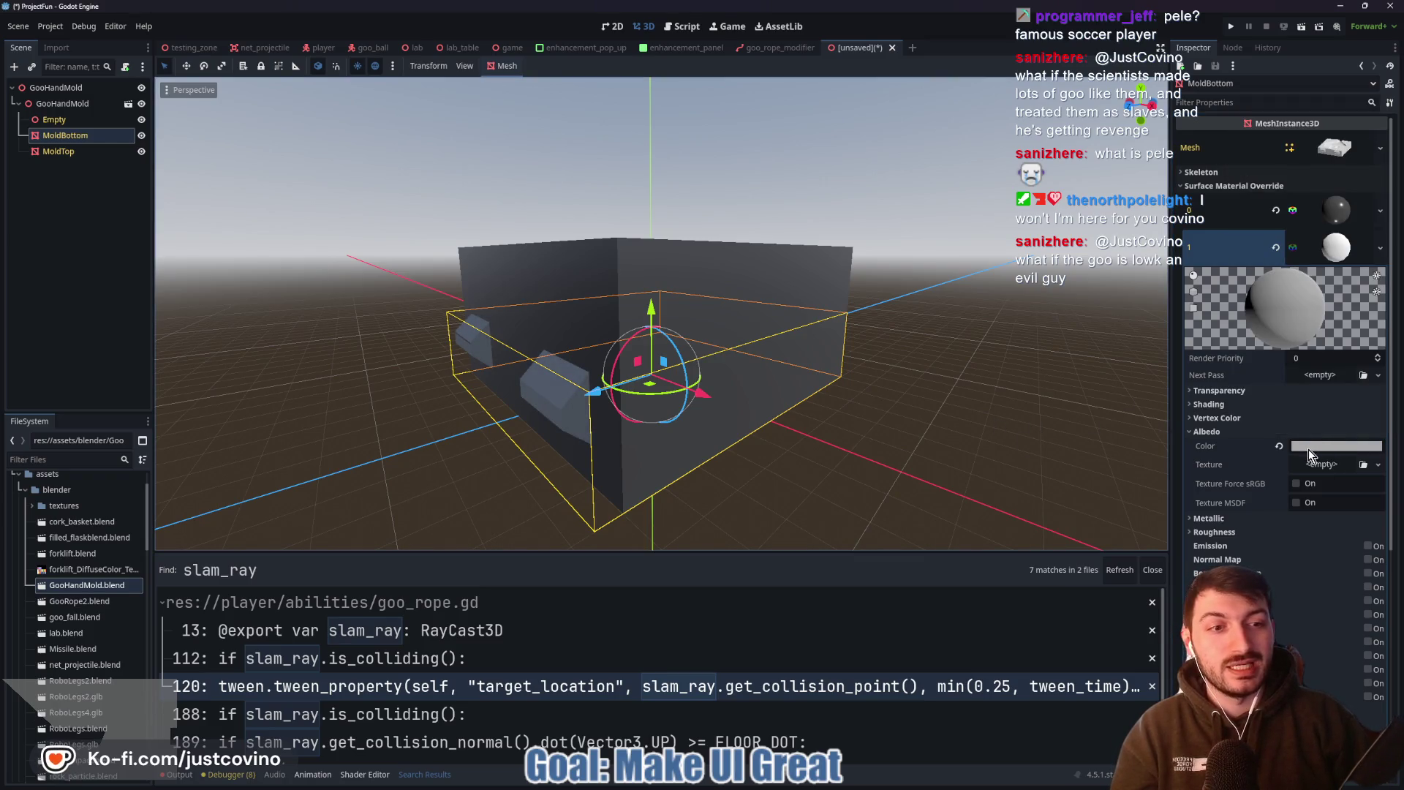
{"action": "left_click", "coordinate": [1212, 433]}
Set the slot 1 material's Roughness to 0.25 and Metallic to 0.75
{"action": "left_click", "coordinate": [1214, 459]}
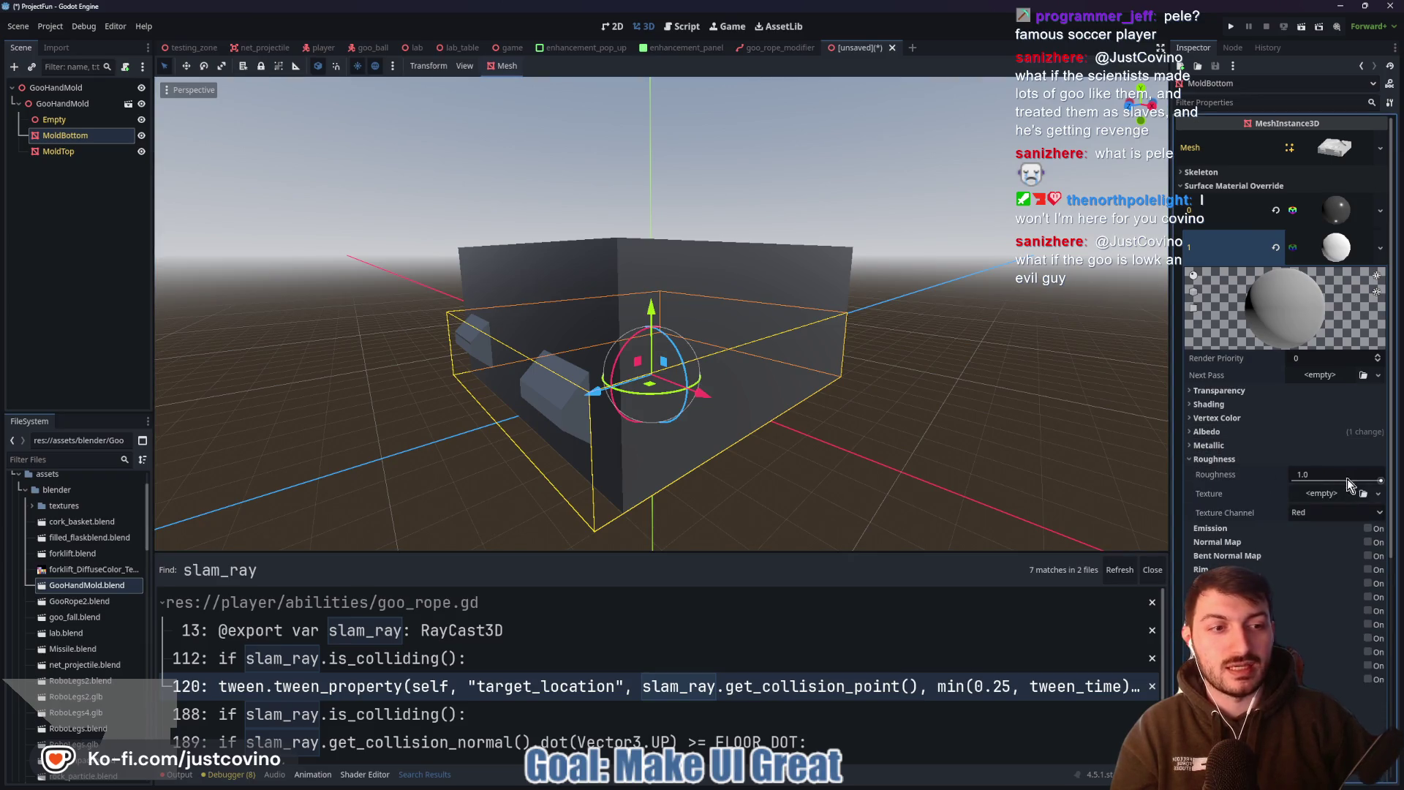
{"action": "left_click", "coordinate": [1347, 475]}
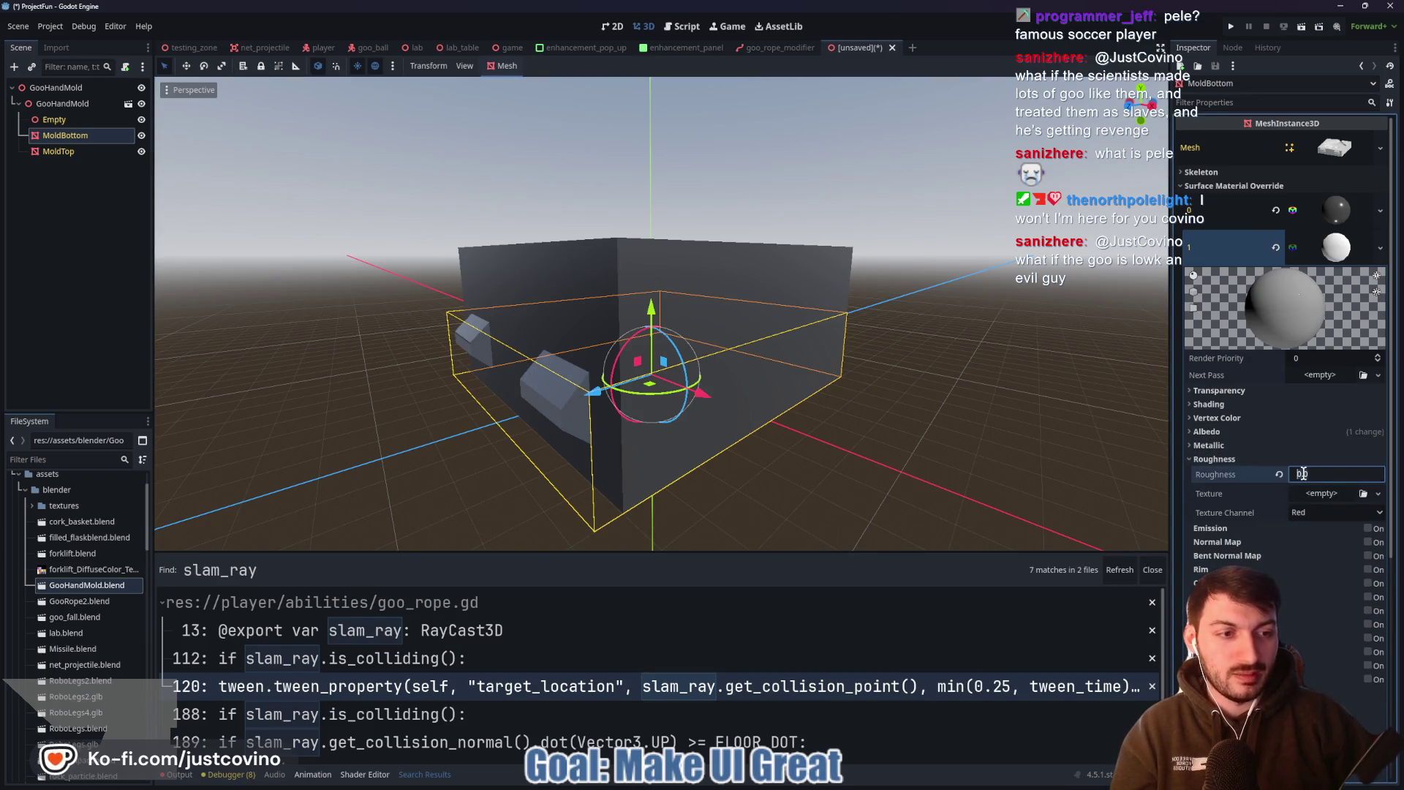
{"action": "type", "text": "0.25"}
{"action": "key", "text": "Return"}
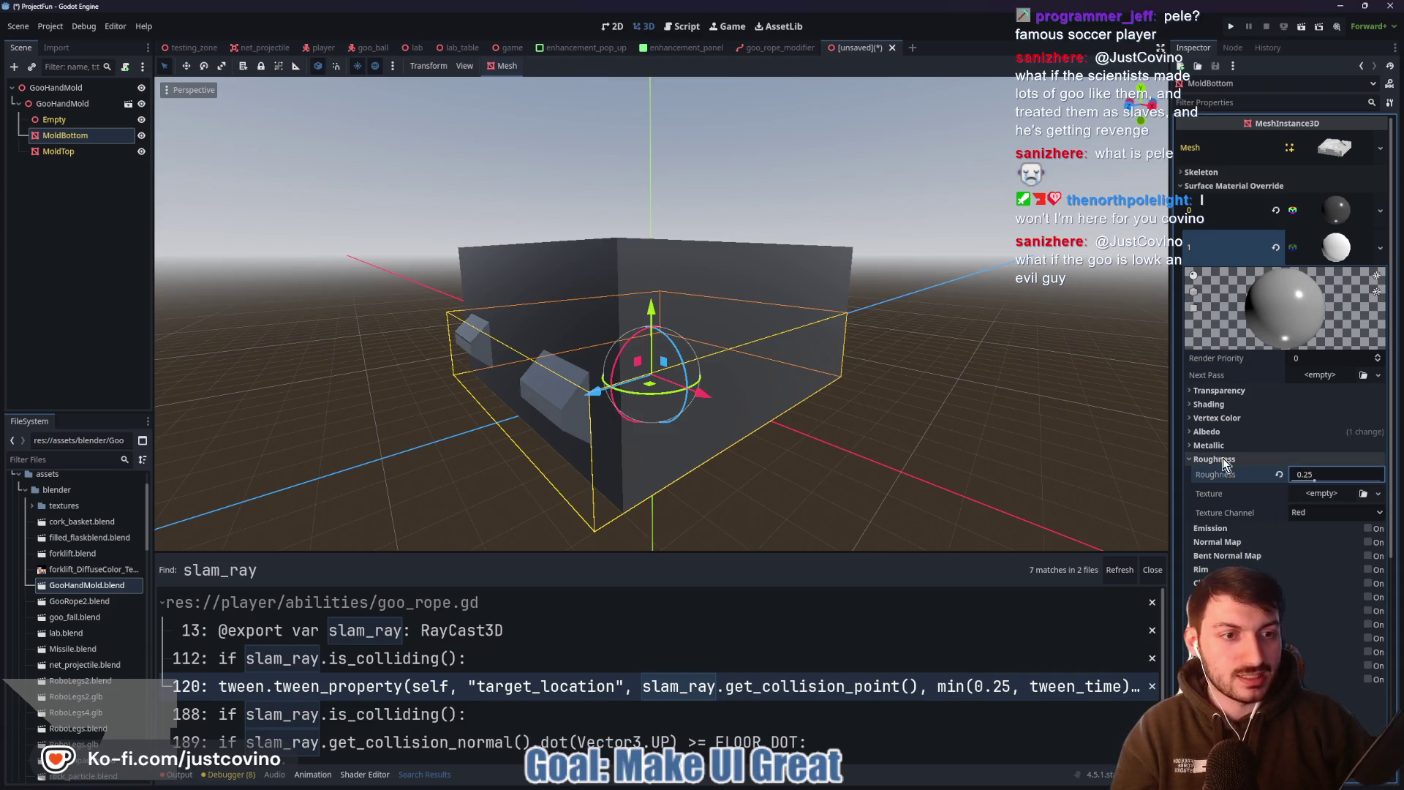
{"action": "left_click", "coordinate": [1208, 446]}
{"action": "left_click", "coordinate": [1312, 460]}
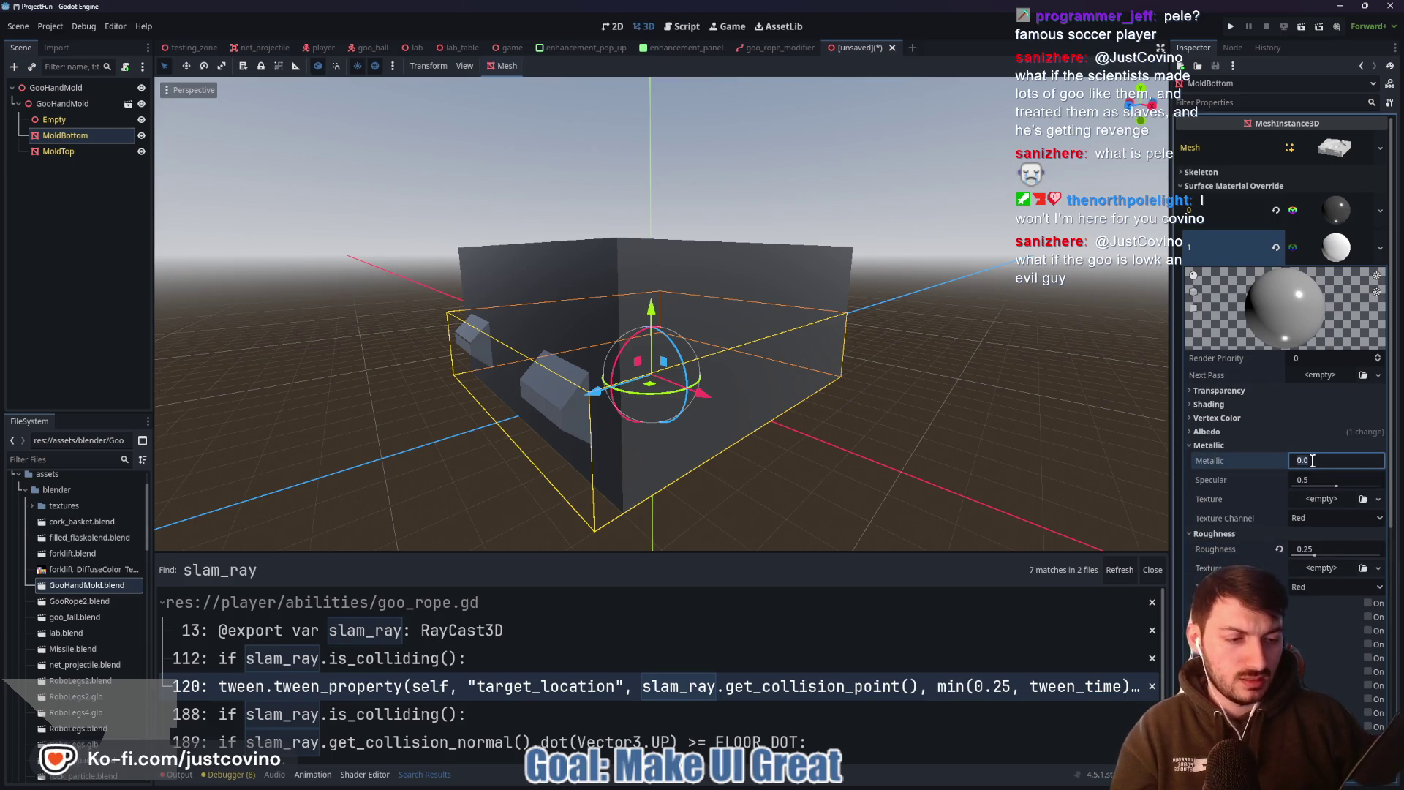
{"action": "type", "text": "1"}
{"action": "key", "text": "Return"}
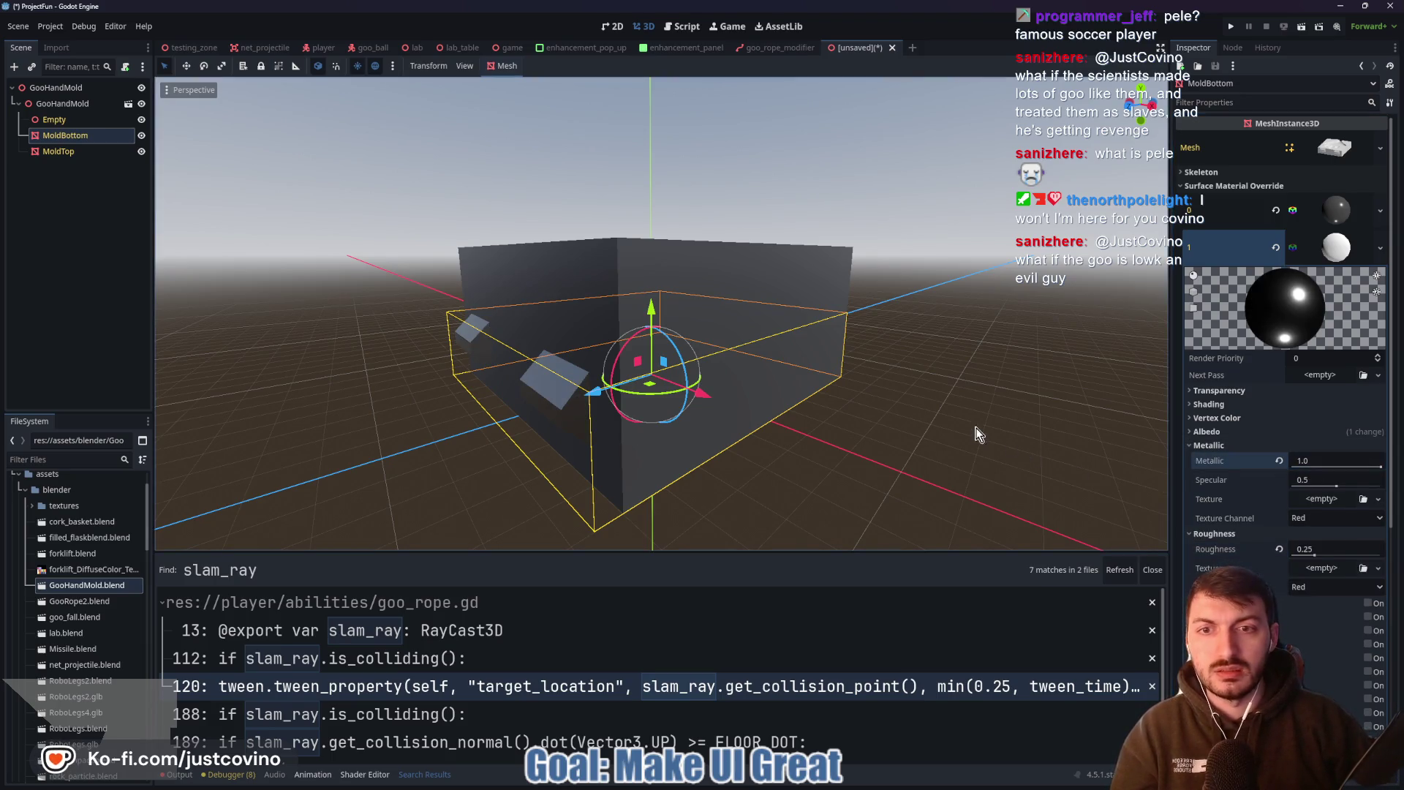
{"action": "left_click", "coordinate": [1316, 460]}
{"action": "type", "text": "0.75"}
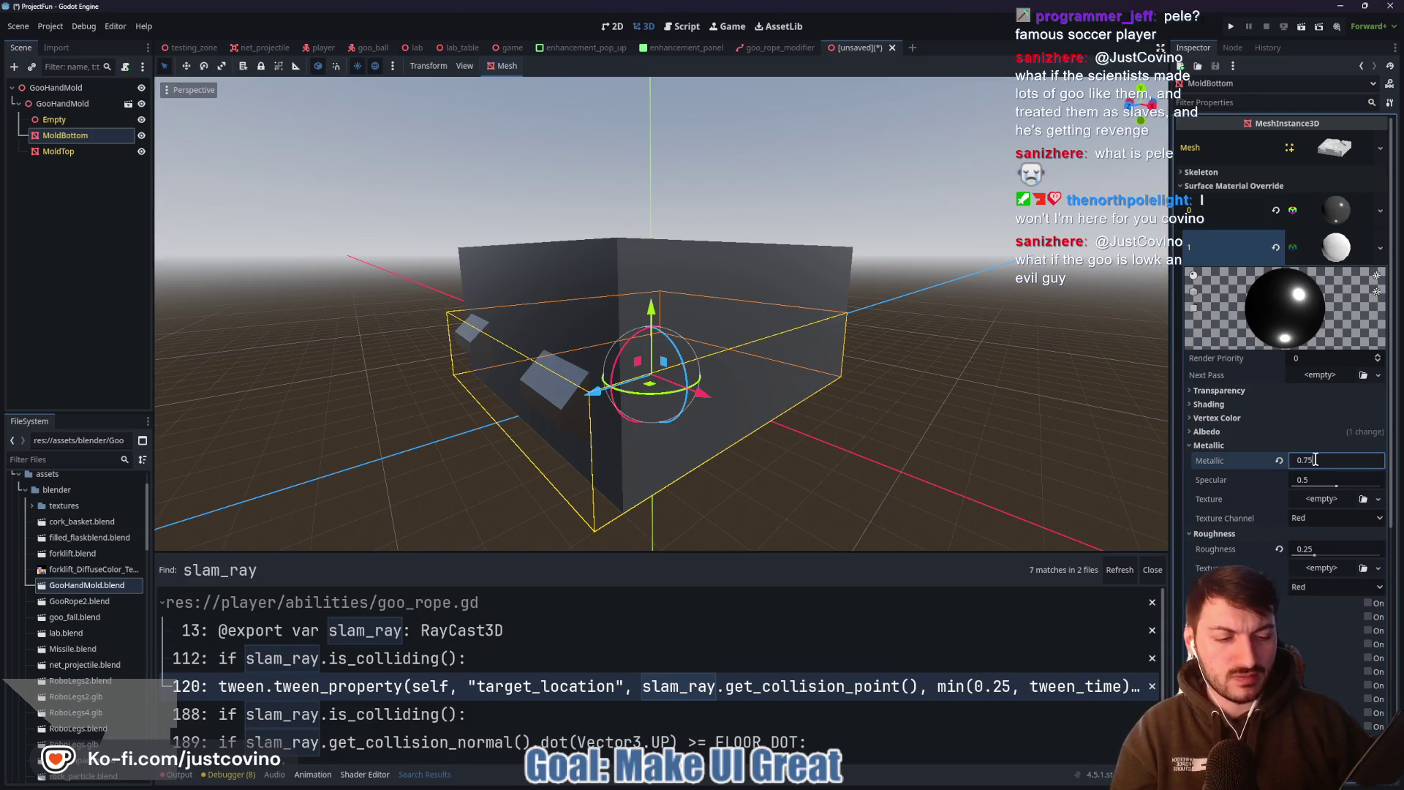
{"action": "key", "text": "Return"}
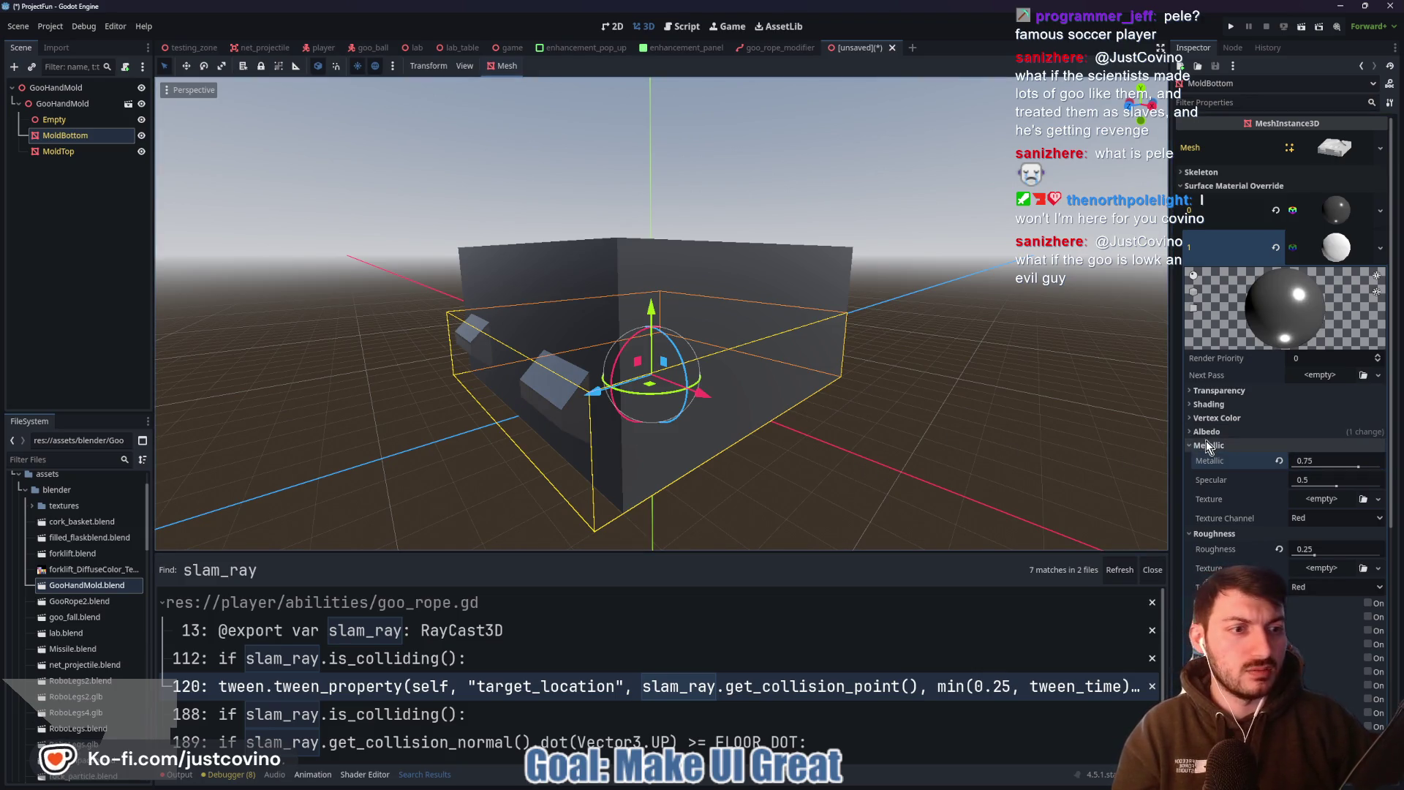
{"action": "mouse_move", "coordinate": [907, 480]}
{"action": "middle_mouse_down"}
{"action": "mouse_move", "coordinate": [934, 452]}
{"action": "mouse_move", "coordinate": [1074, 454]}
{"action": "mouse_move", "coordinate": [973, 441]}
{"action": "mouse_move", "coordinate": [994, 424]}
{"action": "mouse_move", "coordinate": [1021, 442]}
{"action": "mouse_move", "coordinate": [959, 480]}
{"action": "mouse_move", "coordinate": [850, 460]}
{"action": "mouse_move", "coordinate": [884, 468]}
{"action": "middle_mouse_up"}
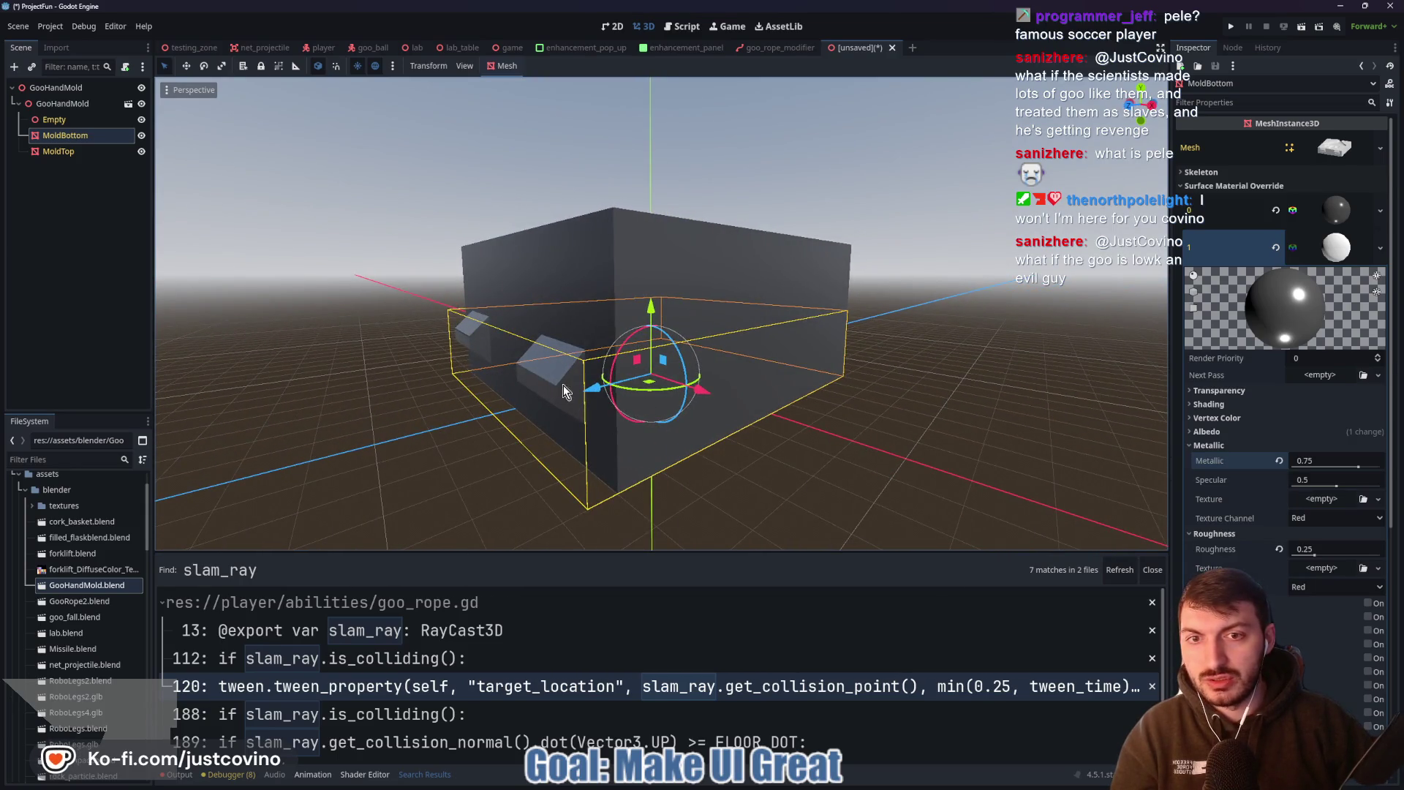
{"action": "left_click", "coordinate": [1350, 256]}
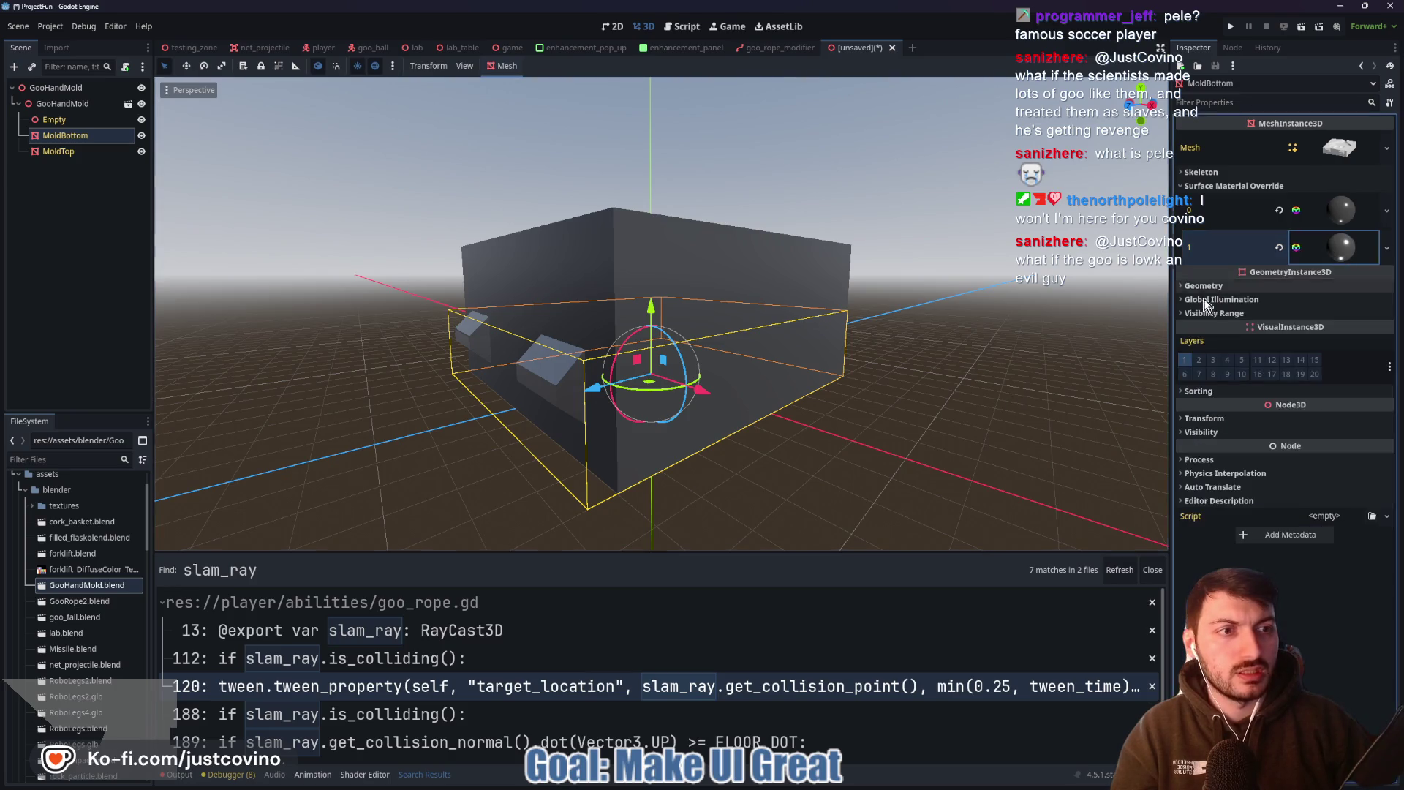
{"action": "mouse_move", "coordinate": [857, 402]}
{"action": "middle_mouse_down"}
{"action": "mouse_move", "coordinate": [747, 461]}
{"action": "mouse_move", "coordinate": [589, 447]}
{"action": "mouse_move", "coordinate": [605, 379]}
{"action": "mouse_move", "coordinate": [591, 388]}
{"action": "middle_mouse_up"}
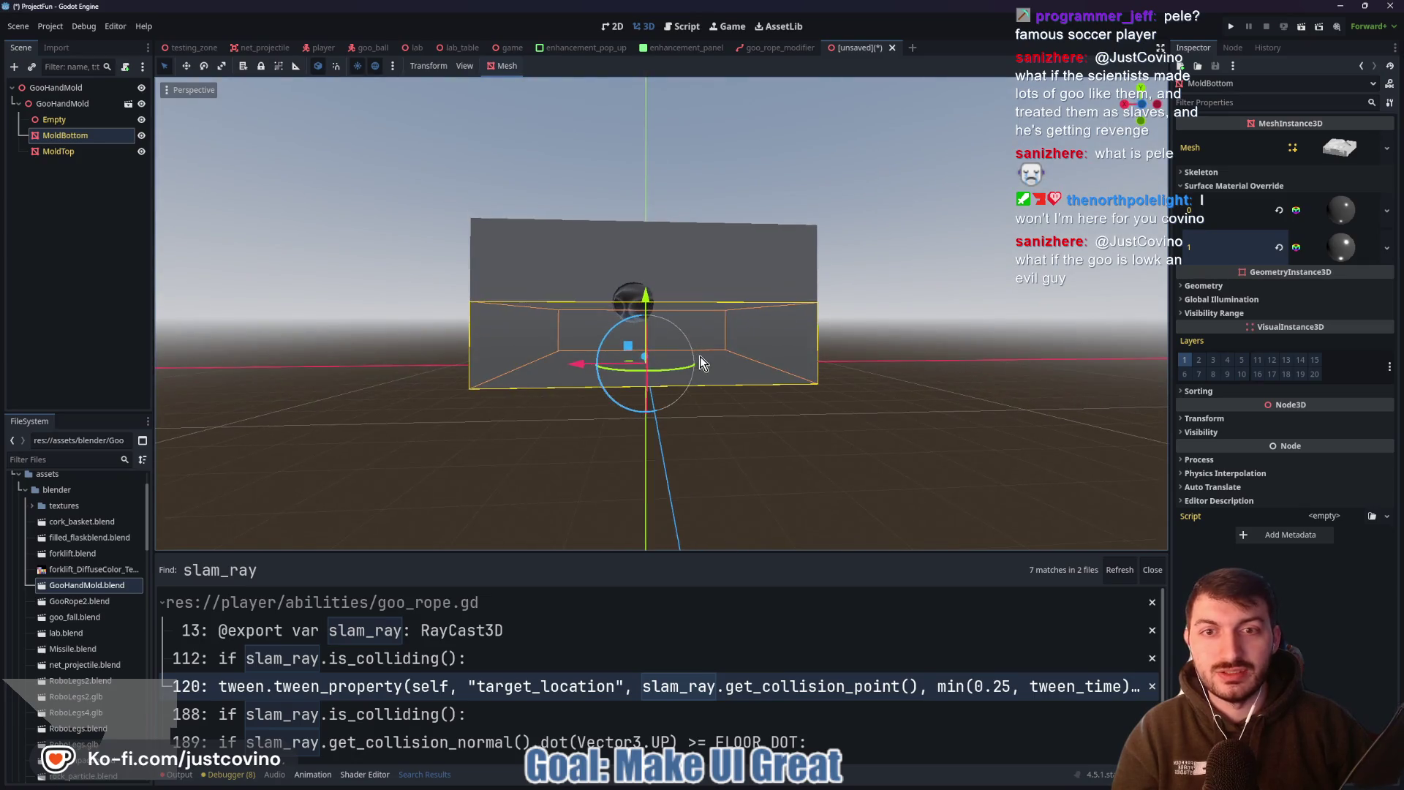
{"action": "scroll", "coordinate": [701, 357], "scroll_direction": "up", "scroll_amount": 5}
{"action": "scroll", "coordinate": [713, 354], "scroll_direction": "up", "scroll_amount": 5}
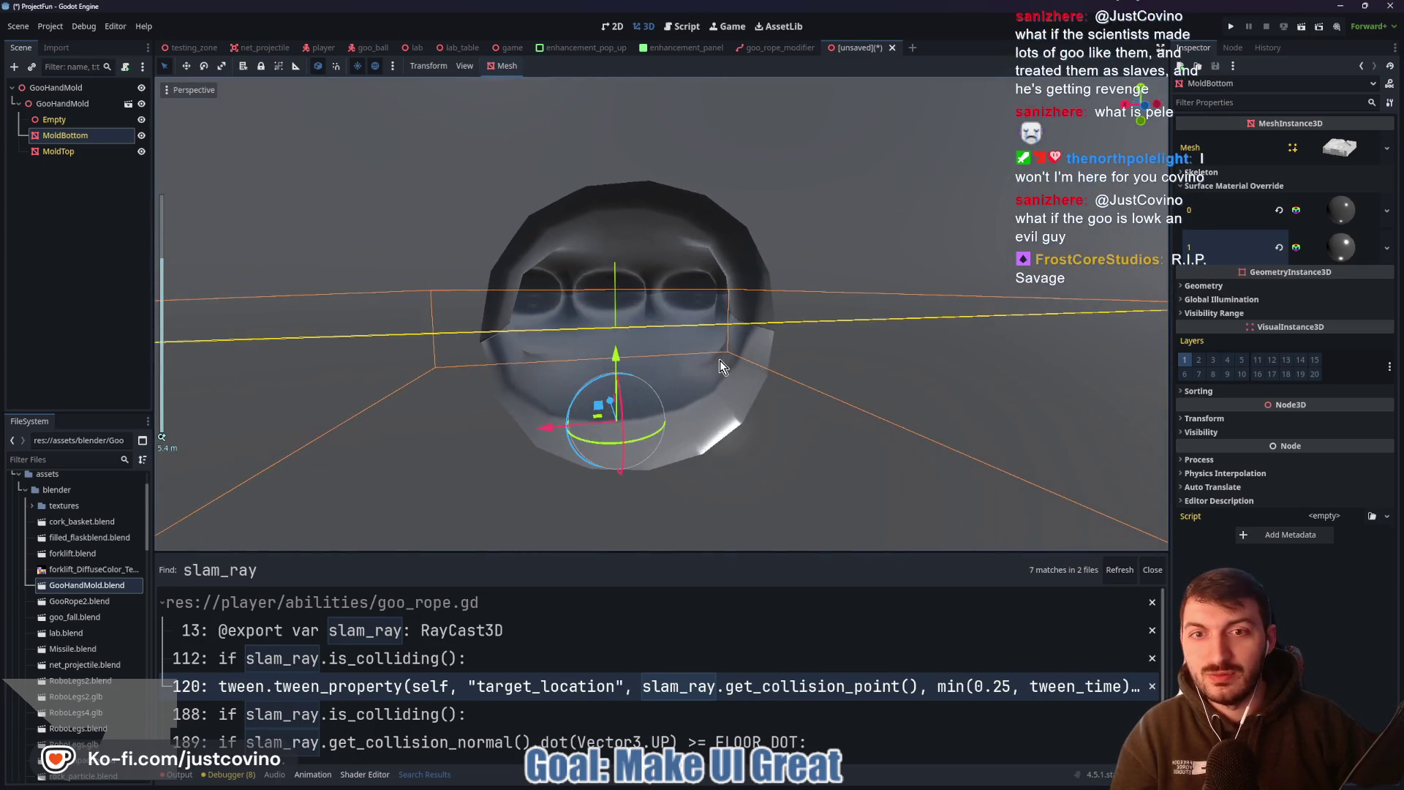
{"action": "middle_click_drag", "start_coordinate": [765, 351], "coordinate": [773, 355]}
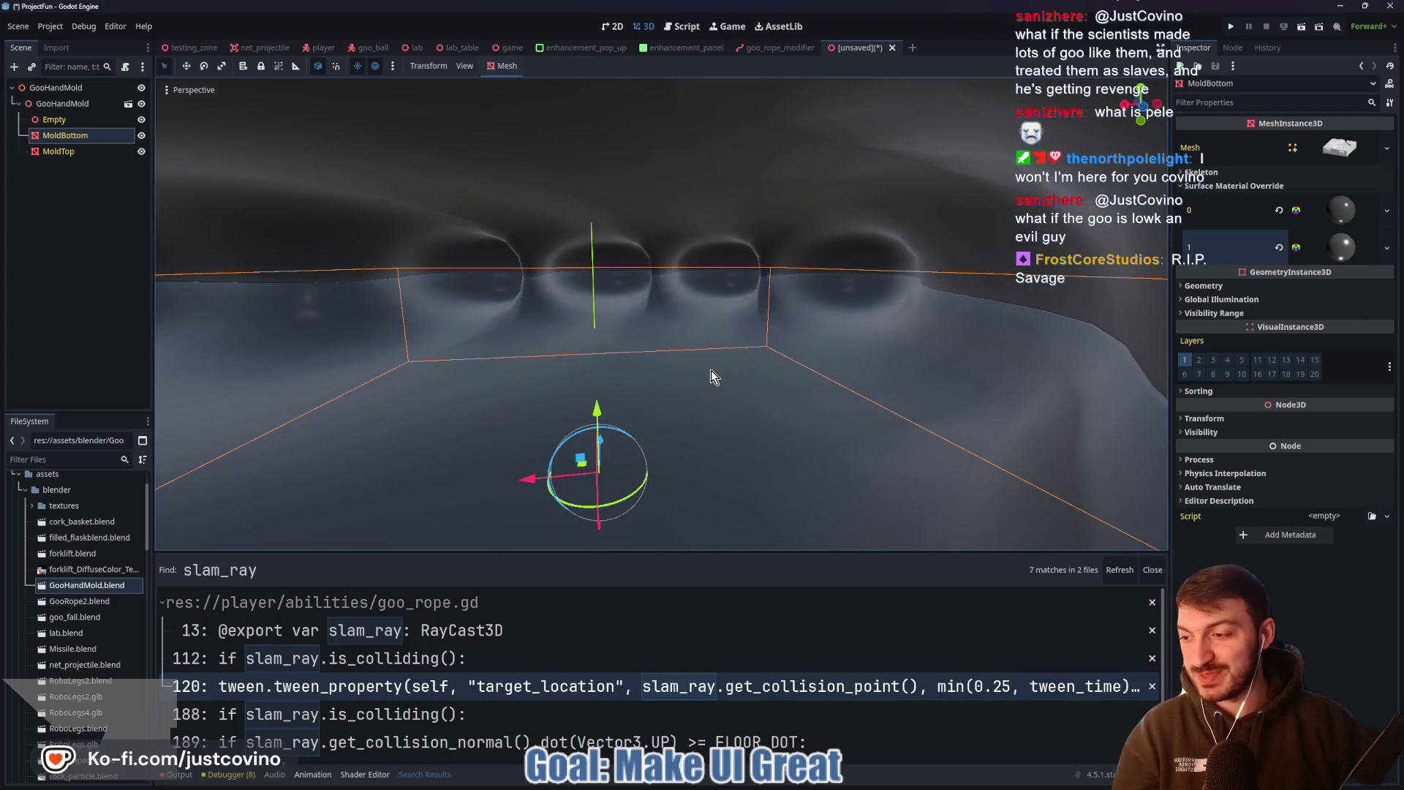
{"action": "scroll", "coordinate": [662, 380], "scroll_direction": "down", "scroll_amount": 3}
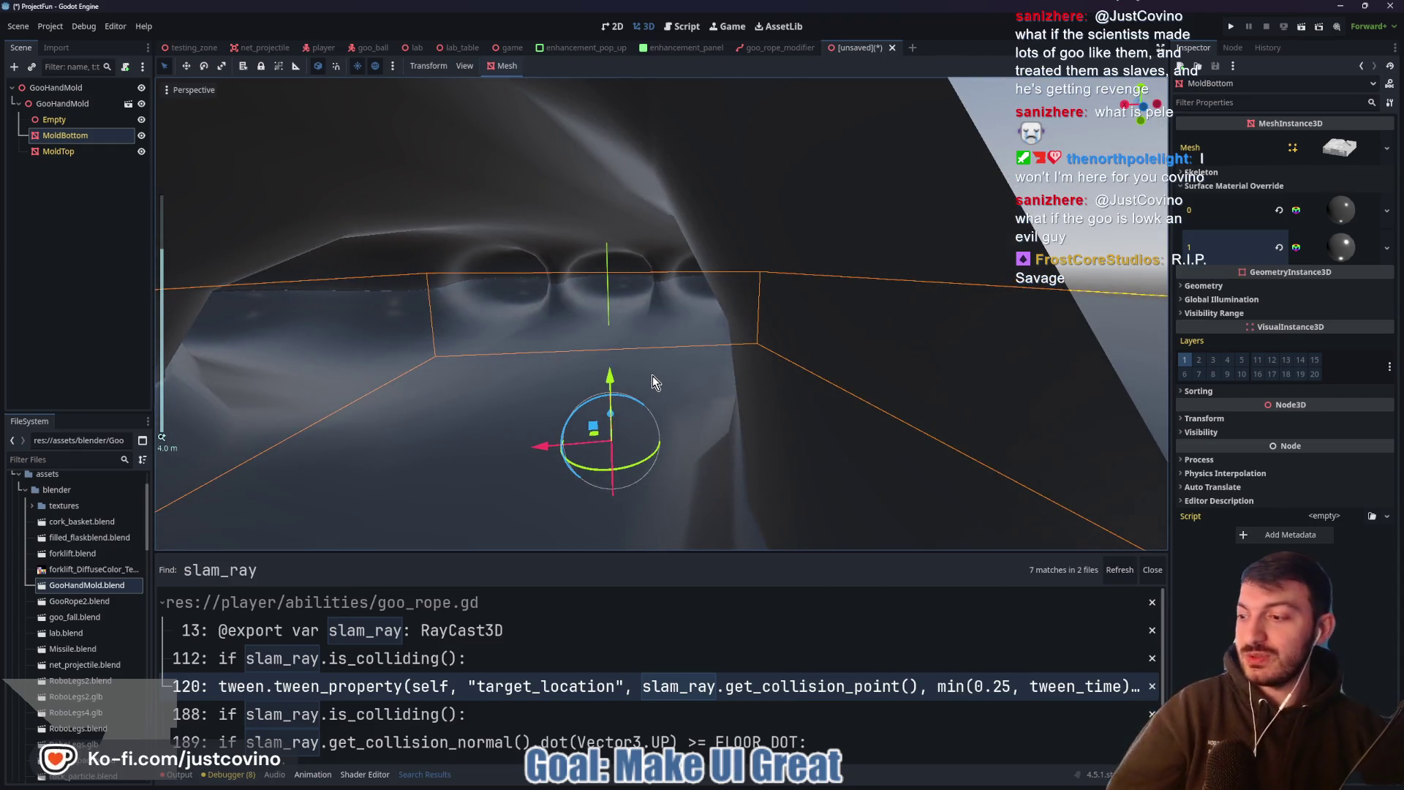
{"action": "scroll", "coordinate": [563, 404], "scroll_direction": "down", "scroll_amount": 5}
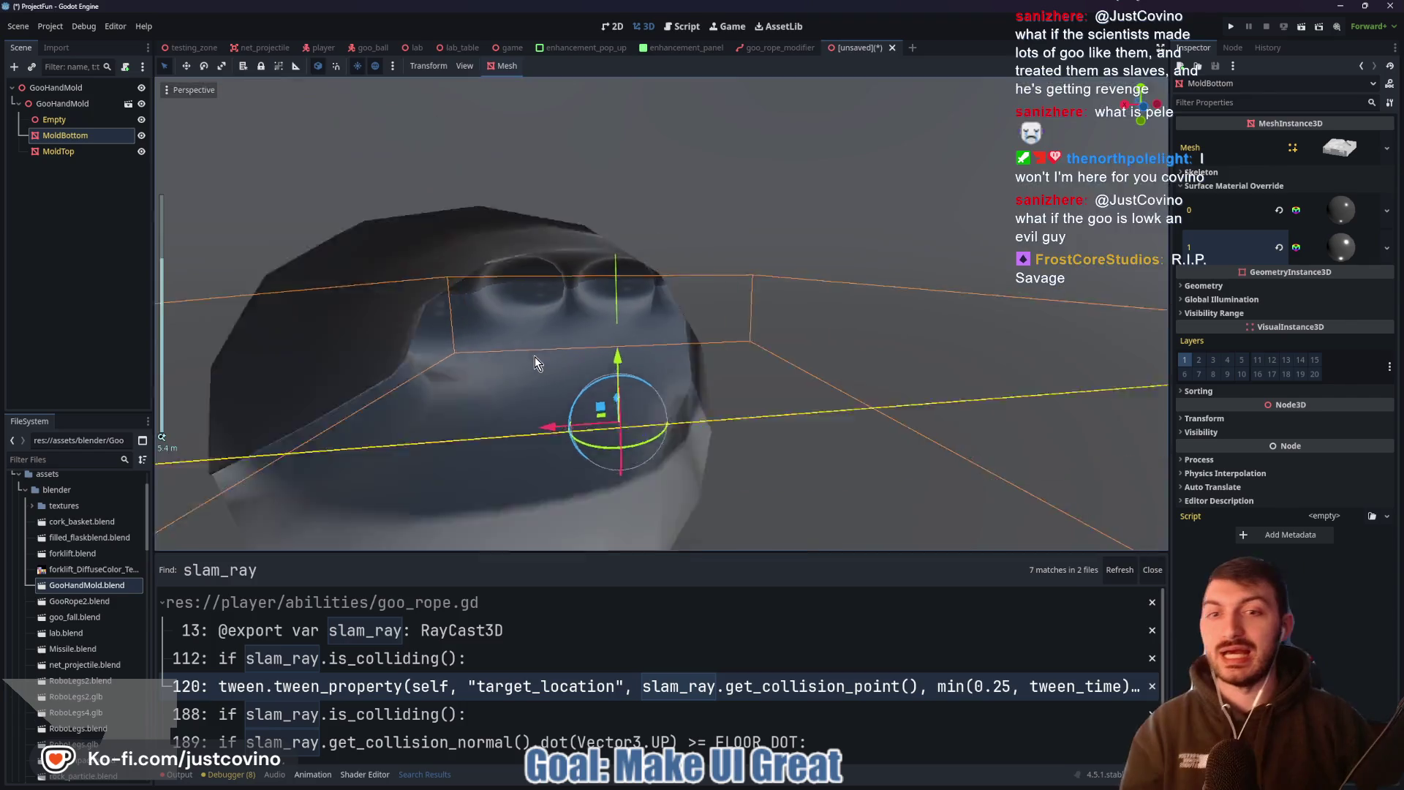
{"action": "scroll", "coordinate": [539, 353], "scroll_direction": "down", "scroll_amount": 2}
{"action": "mouse_move", "coordinate": [485, 194]}
{"action": "middle_mouse_down"}
{"action": "mouse_move", "coordinate": [449, 257]}
{"action": "mouse_move", "coordinate": [531, 290]}
{"action": "middle_mouse_up"}
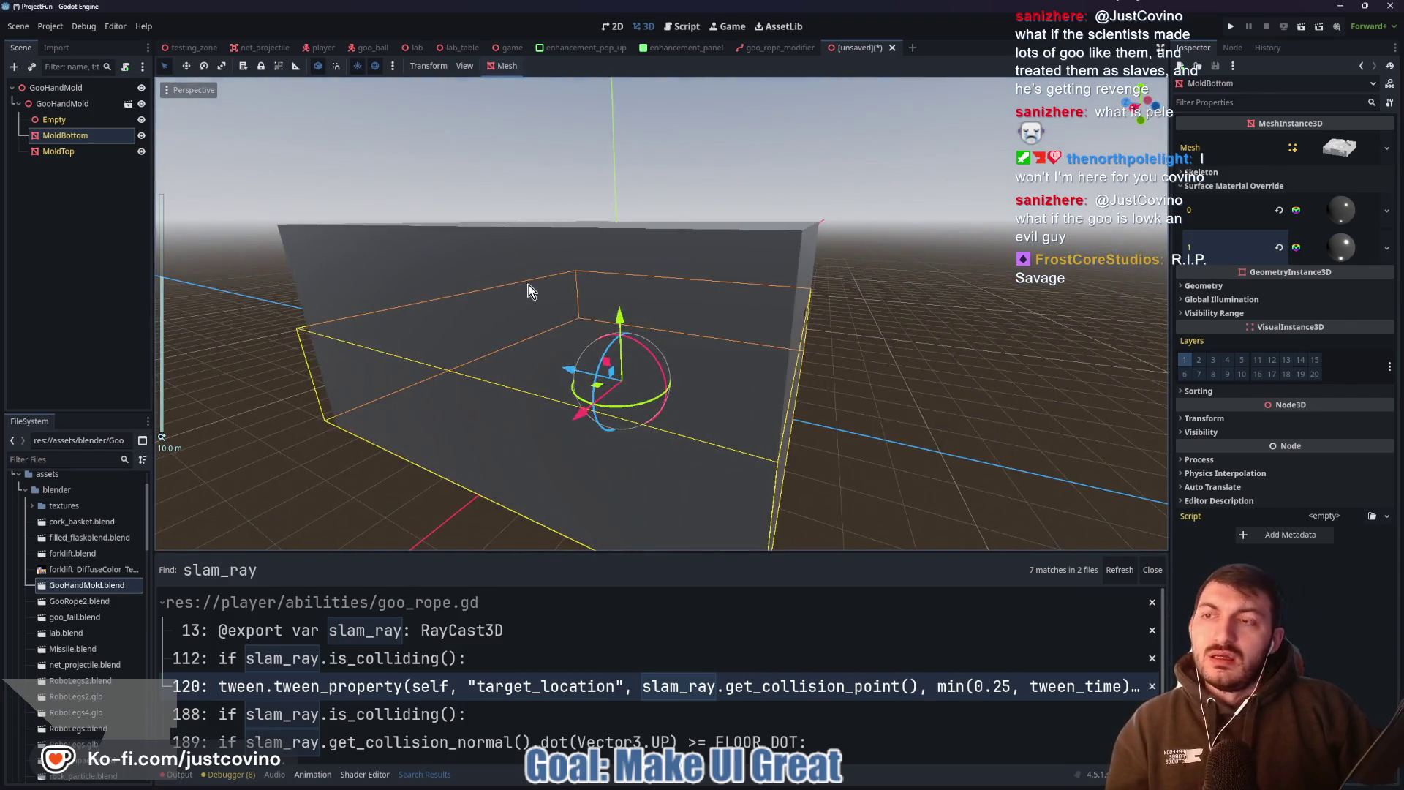
{"action": "double_click", "coordinate": [70, 120]}
{"action": "middle_click_drag", "start_coordinate": [480, 223], "coordinate": [653, 237]}
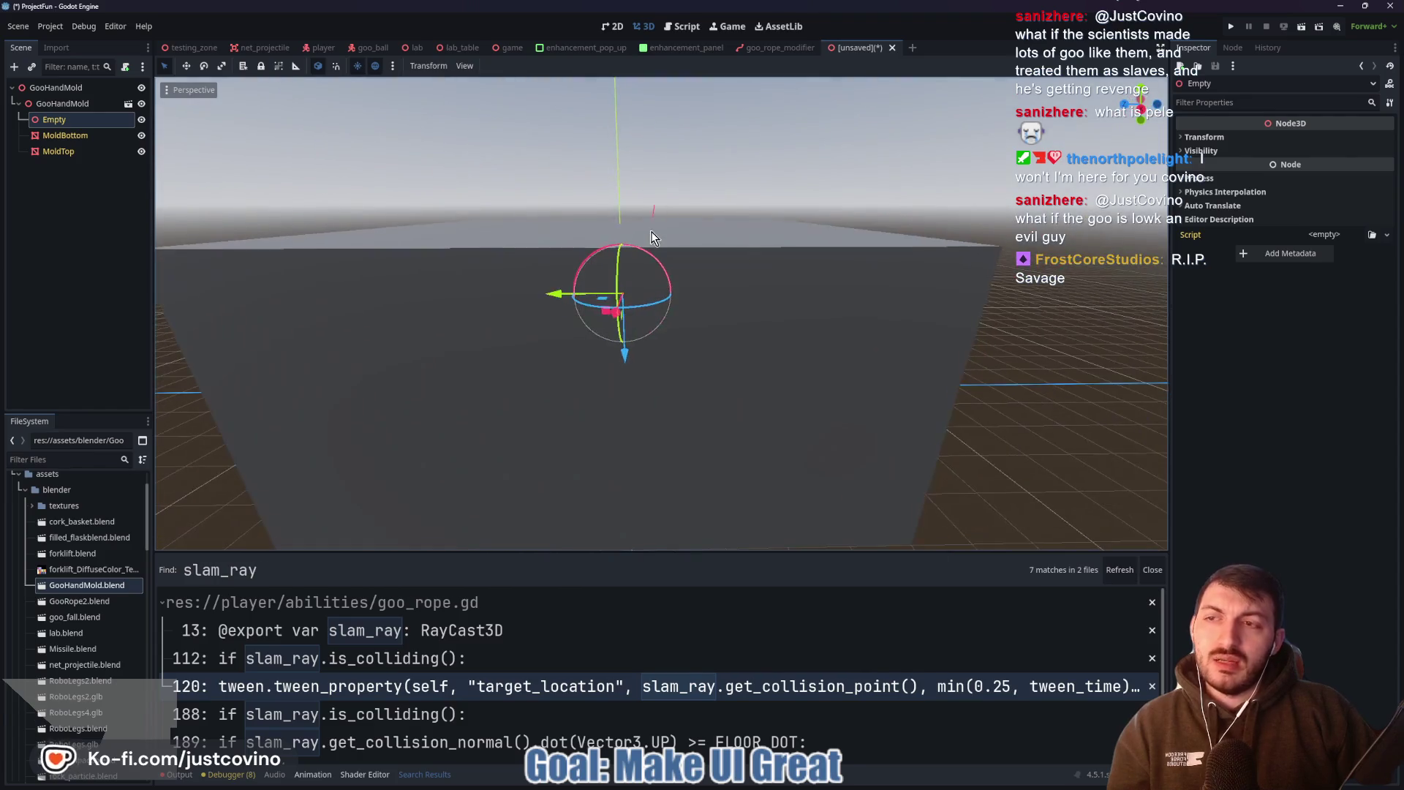
Rotate MoldTop open about 69 degrees and inspect the hand imprint cavities
{"action": "left_click", "coordinate": [82, 135]}
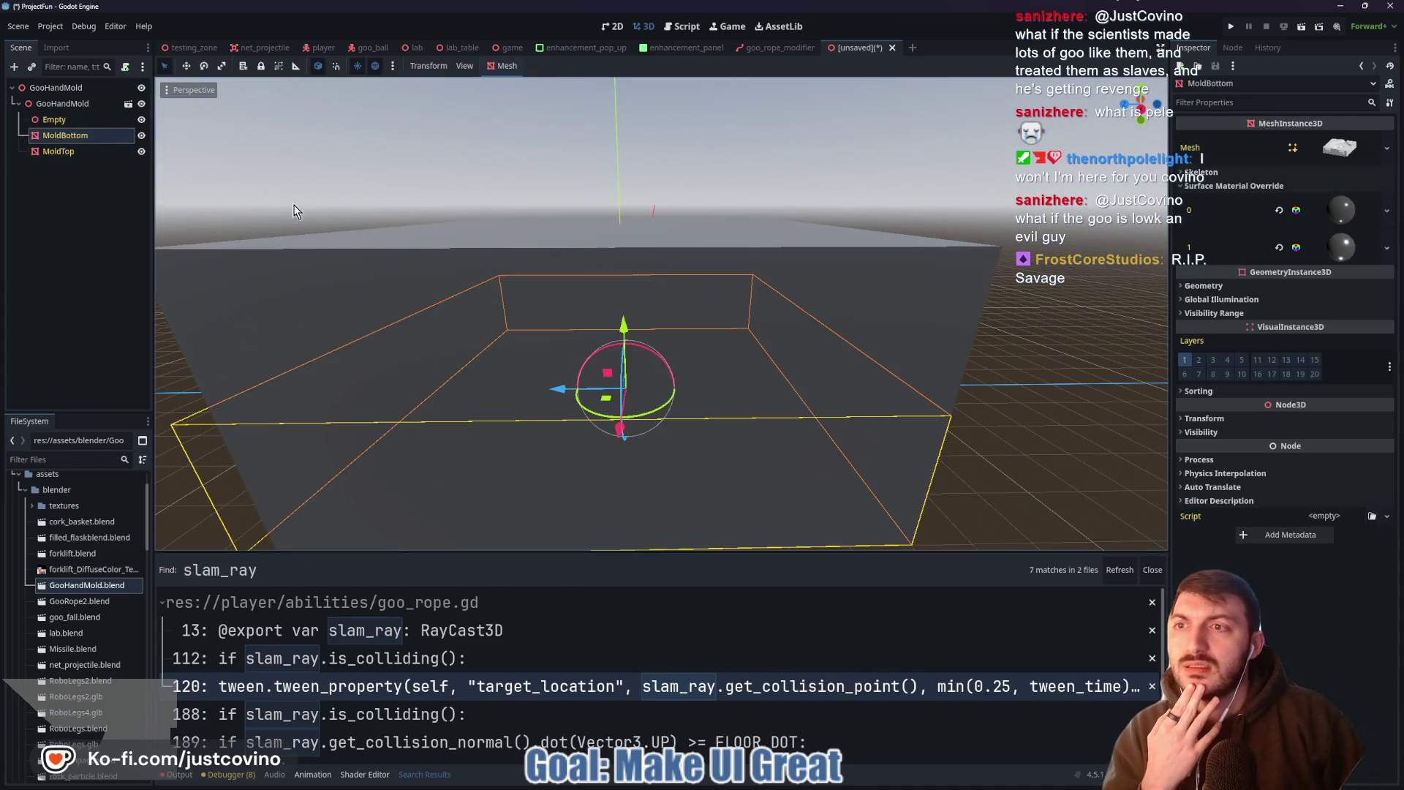
{"action": "left_click", "coordinate": [58, 152]}
{"action": "mouse_move", "coordinate": [459, 283]}
{"action": "left_mouse_down"}
{"action": "mouse_move", "coordinate": [357, 231]}
{"action": "mouse_move", "coordinate": [218, 199]}
{"action": "left_mouse_up"}
{"action": "middle_click_drag", "start_coordinate": [703, 176], "coordinate": [784, 202]}
{"action": "left_click", "coordinate": [784, 202]}
{"action": "scroll", "coordinate": [772, 229], "scroll_direction": "down", "scroll_amount": 3}
{"action": "scroll", "coordinate": [771, 229], "scroll_direction": "down", "scroll_amount": 2}
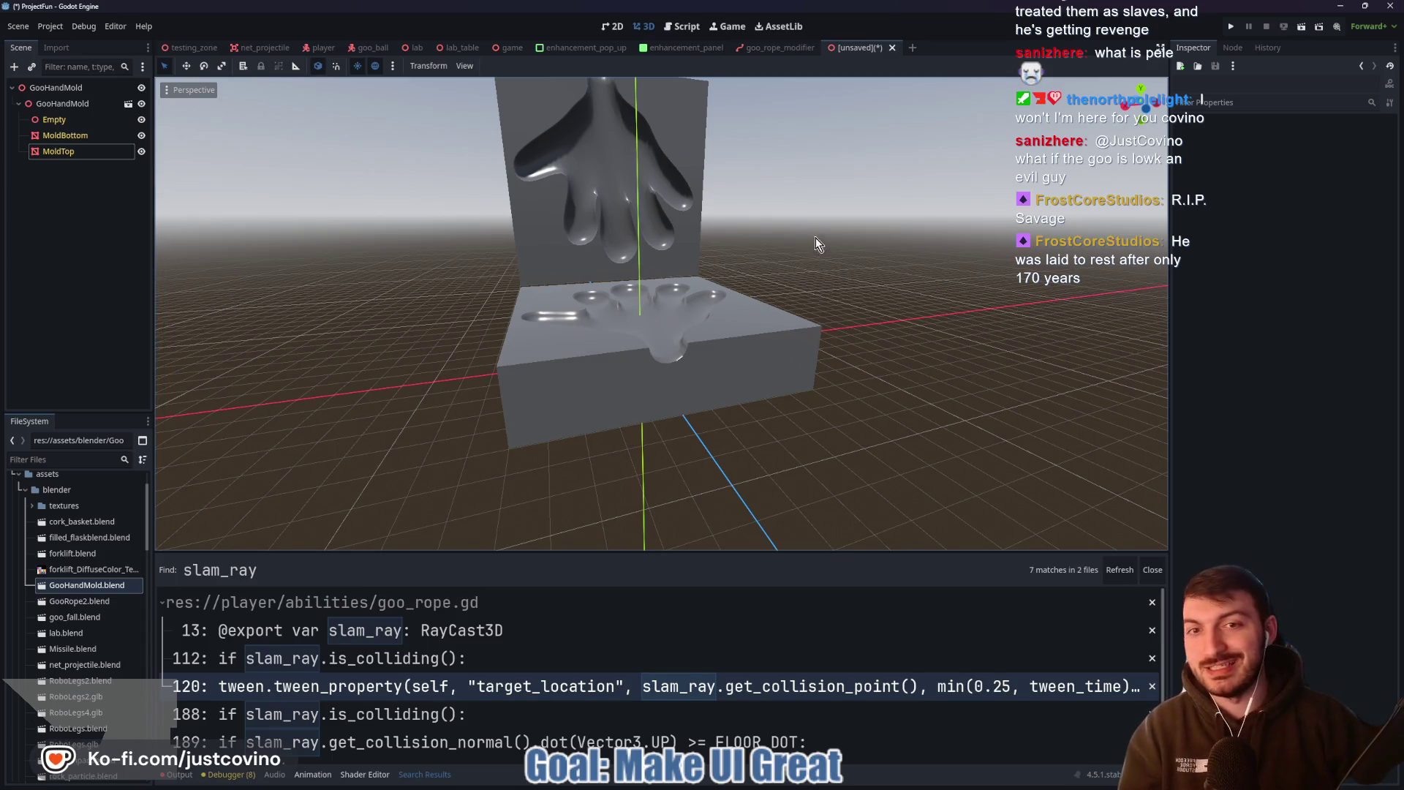
{"action": "mouse_move", "coordinate": [815, 238]}
{"action": "middle_mouse_down"}
{"action": "mouse_move", "coordinate": [747, 267]}
{"action": "mouse_move", "coordinate": [828, 296]}
{"action": "mouse_move", "coordinate": [972, 231]}
{"action": "mouse_move", "coordinate": [661, 306]}
{"action": "mouse_move", "coordinate": [442, 257]}
{"action": "mouse_move", "coordinate": [359, 206]}
{"action": "mouse_move", "coordinate": [420, 227]}
{"action": "mouse_move", "coordinate": [407, 222]}
{"action": "middle_mouse_up"}
{"action": "scroll", "coordinate": [915, 256], "scroll_direction": "down", "scroll_amount": 5}
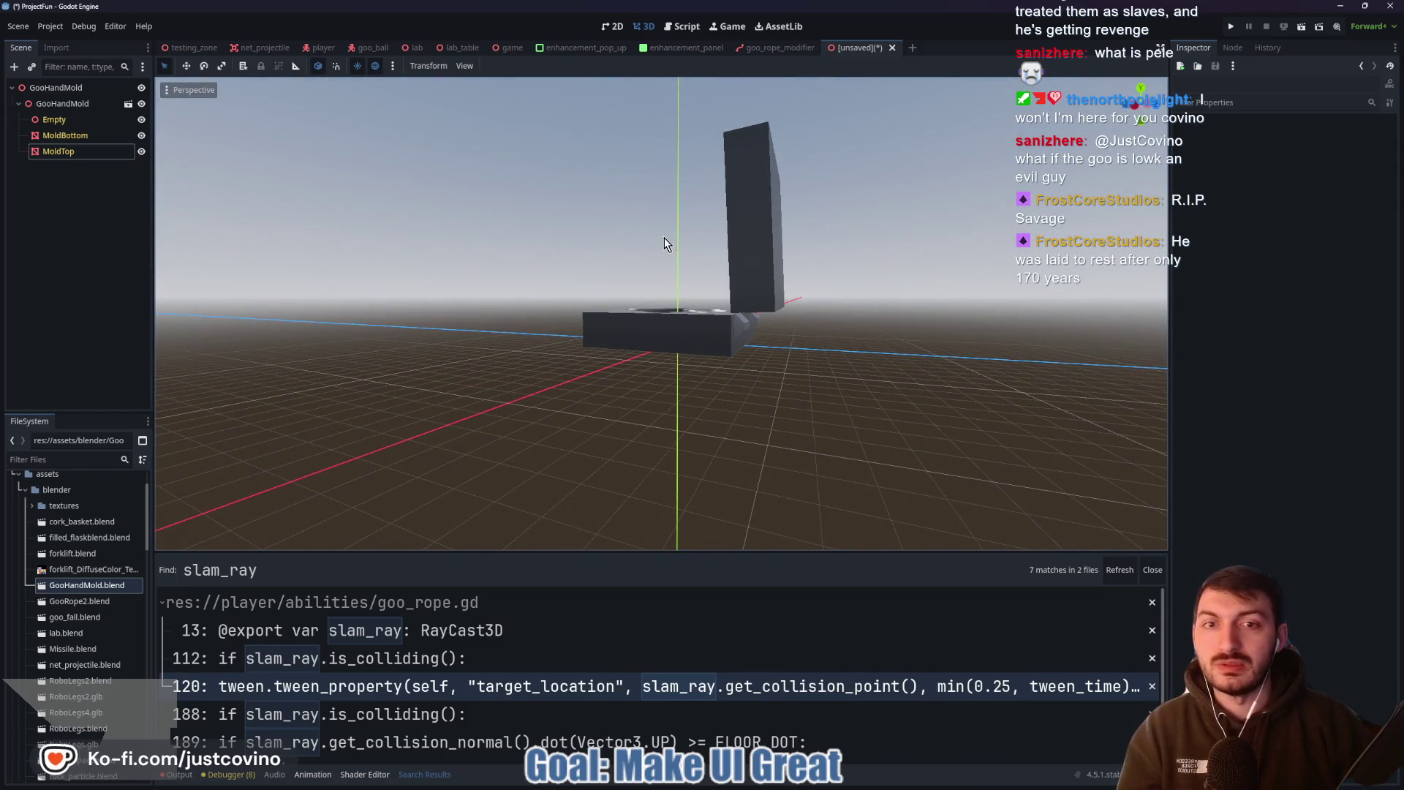
{"action": "mouse_move", "coordinate": [845, 285]}
{"action": "middle_mouse_down"}
{"action": "mouse_move", "coordinate": [790, 272]}
{"action": "mouse_move", "coordinate": [1006, 320]}
{"action": "mouse_move", "coordinate": [944, 296]}
{"action": "mouse_move", "coordinate": [900, 317]}
{"action": "mouse_move", "coordinate": [1023, 301]}
{"action": "mouse_move", "coordinate": [857, 331]}
{"action": "mouse_move", "coordinate": [761, 317]}
{"action": "mouse_move", "coordinate": [652, 344]}
{"action": "mouse_move", "coordinate": [950, 291]}
{"action": "mouse_move", "coordinate": [594, 254]}
{"action": "middle_mouse_up"}
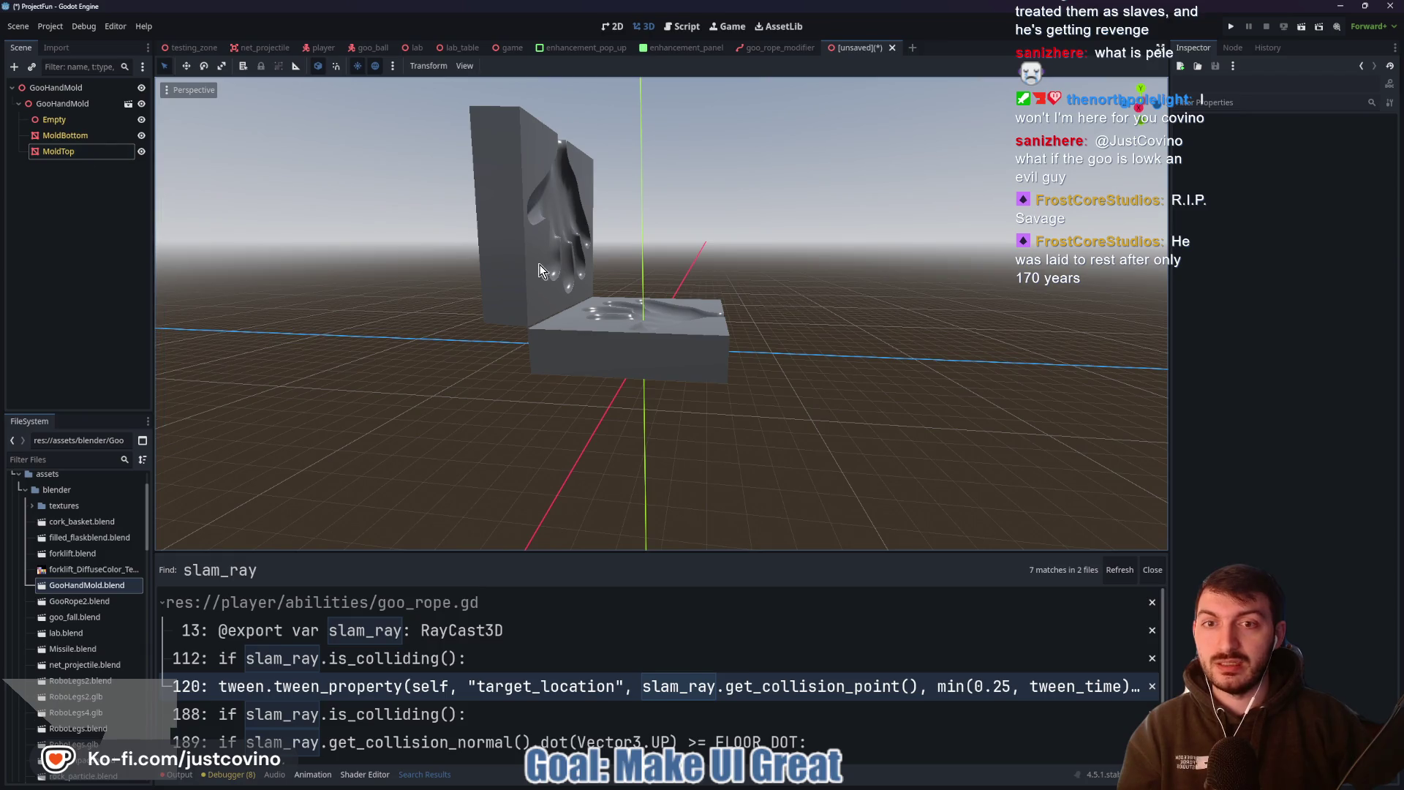
Rotate MoldTop about its X axis back down so it sits slightly tilted above MoldBottom
{"action": "left_click", "coordinate": [67, 151]}
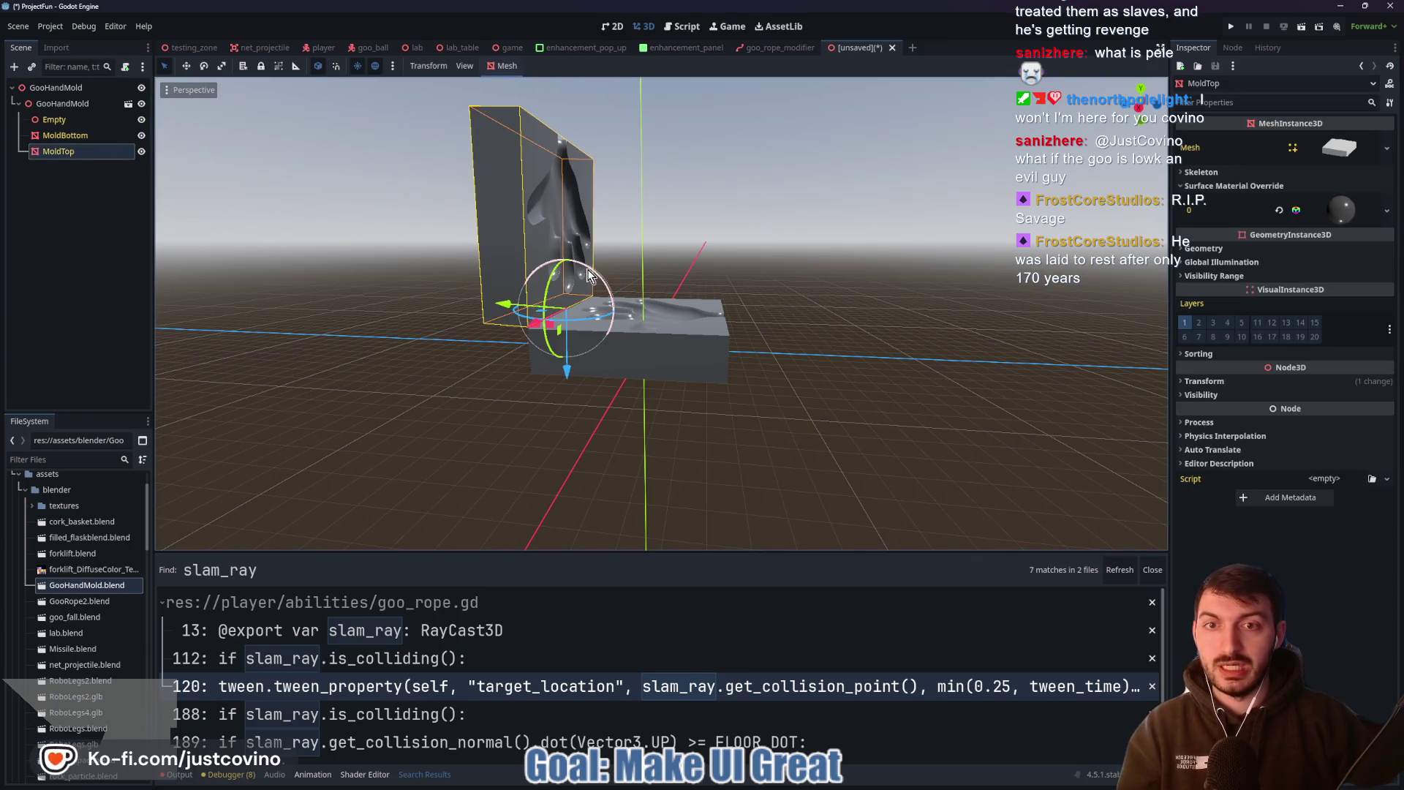
{"action": "left_click_drag", "start_coordinate": [589, 275], "coordinate": [631, 335]}
{"action": "mouse_move", "coordinate": [638, 342]}
{"action": "left_mouse_down"}
{"action": "mouse_move", "coordinate": [614, 294]}
{"action": "mouse_move", "coordinate": [674, 352]}
{"action": "mouse_move", "coordinate": [586, 264]}
{"action": "mouse_move", "coordinate": [677, 354]}
{"action": "mouse_move", "coordinate": [607, 249]}
{"action": "mouse_move", "coordinate": [532, 241]}
{"action": "mouse_move", "coordinate": [668, 365]}
{"action": "mouse_move", "coordinate": [626, 360]}
{"action": "mouse_move", "coordinate": [574, 201]}
{"action": "mouse_move", "coordinate": [645, 341]}
{"action": "mouse_move", "coordinate": [617, 332]}
{"action": "mouse_move", "coordinate": [615, 314]}
{"action": "mouse_move", "coordinate": [594, 325]}
{"action": "mouse_move", "coordinate": [643, 317]}
{"action": "left_mouse_up"}
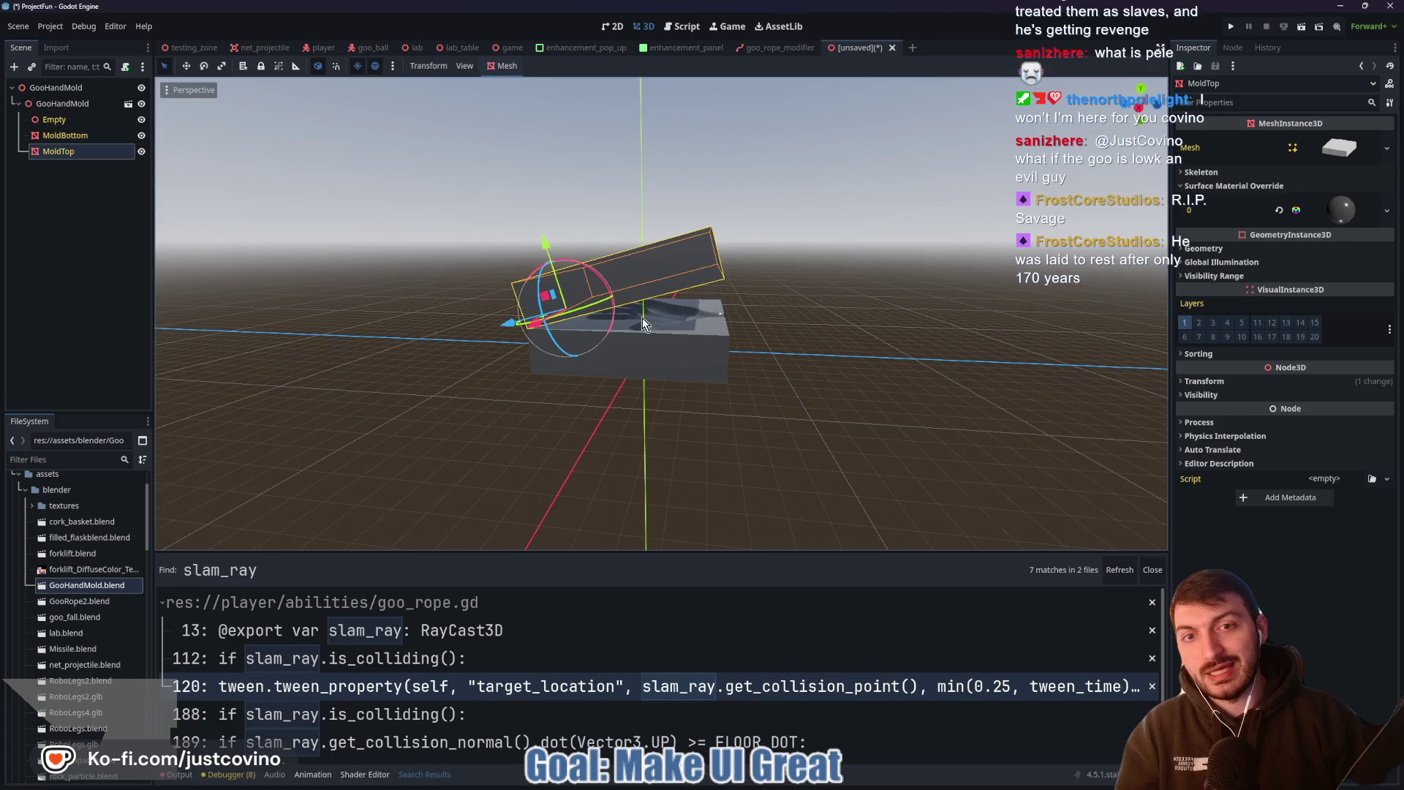
{"action": "mouse_move", "coordinate": [643, 318]}
{"action": "middle_mouse_down"}
{"action": "mouse_move", "coordinate": [735, 294]}
{"action": "mouse_move", "coordinate": [641, 284]}
{"action": "middle_mouse_up"}
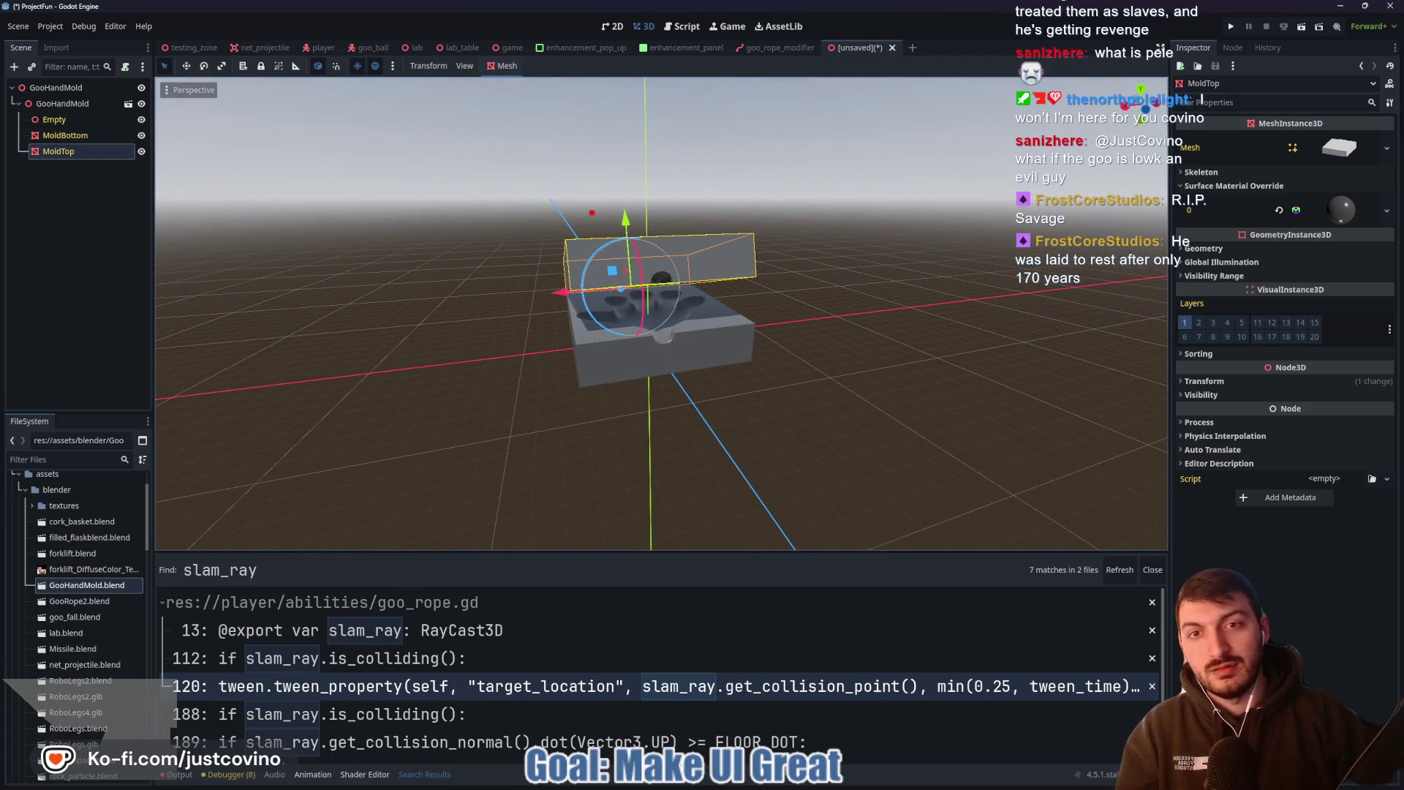
Sketch a cartoon face with eyebrows, mouth and legs over the mold, then clear it
{"action": "mouse_move", "coordinate": [593, 213]}
{"action": "left_mouse_down"}
{"action": "mouse_move", "coordinate": [631, 235]}
{"action": "mouse_move", "coordinate": [584, 200]}
{"action": "left_mouse_up"}
{"action": "mouse_move", "coordinate": [703, 197]}
{"action": "left_mouse_down"}
{"action": "mouse_move", "coordinate": [734, 221]}
{"action": "mouse_move", "coordinate": [711, 206]}
{"action": "mouse_move", "coordinate": [706, 258]}
{"action": "mouse_move", "coordinate": [711, 199]}
{"action": "left_mouse_up"}
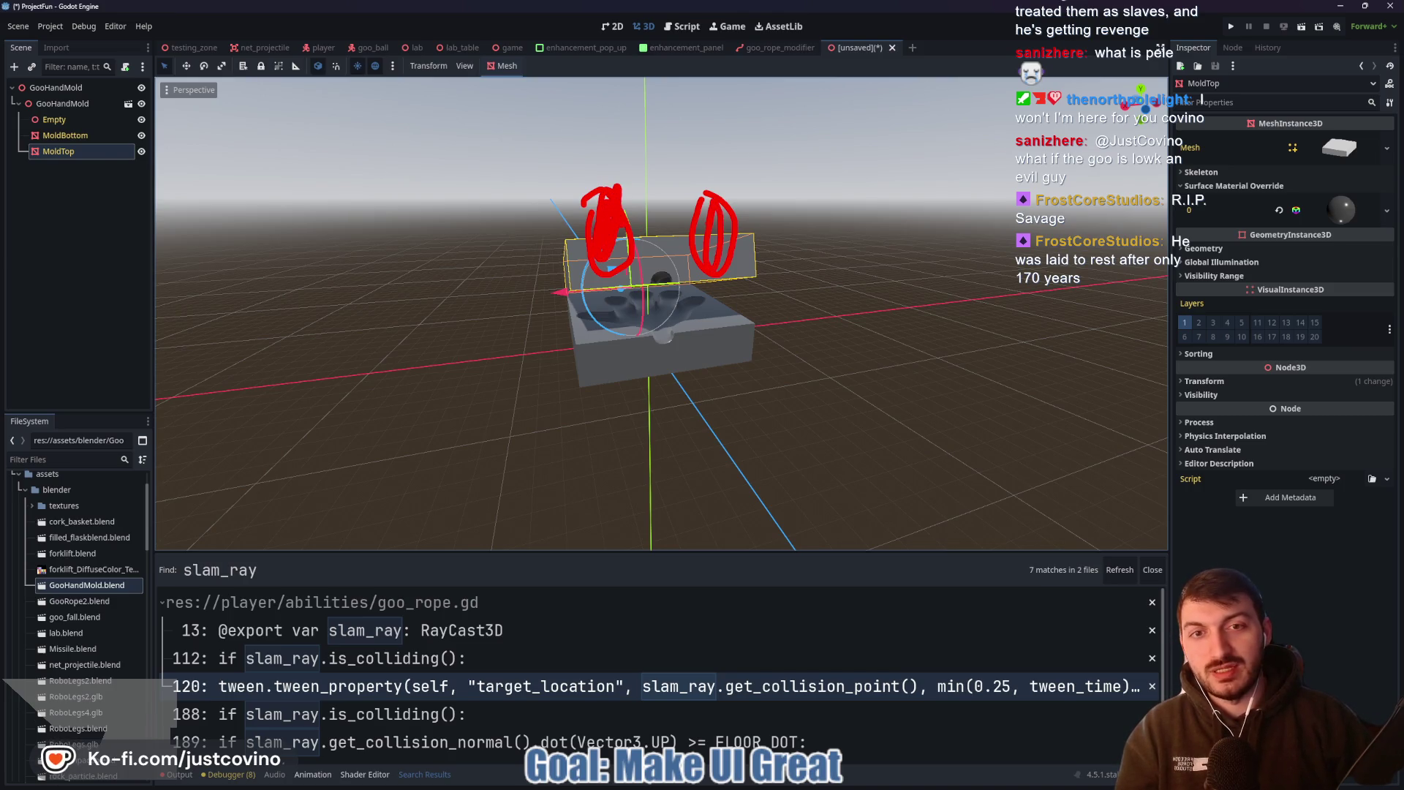
{"action": "mouse_move", "coordinate": [583, 153]}
{"action": "left_mouse_down"}
{"action": "mouse_move", "coordinate": [641, 209]}
{"action": "mouse_move", "coordinate": [751, 139]}
{"action": "left_mouse_up"}
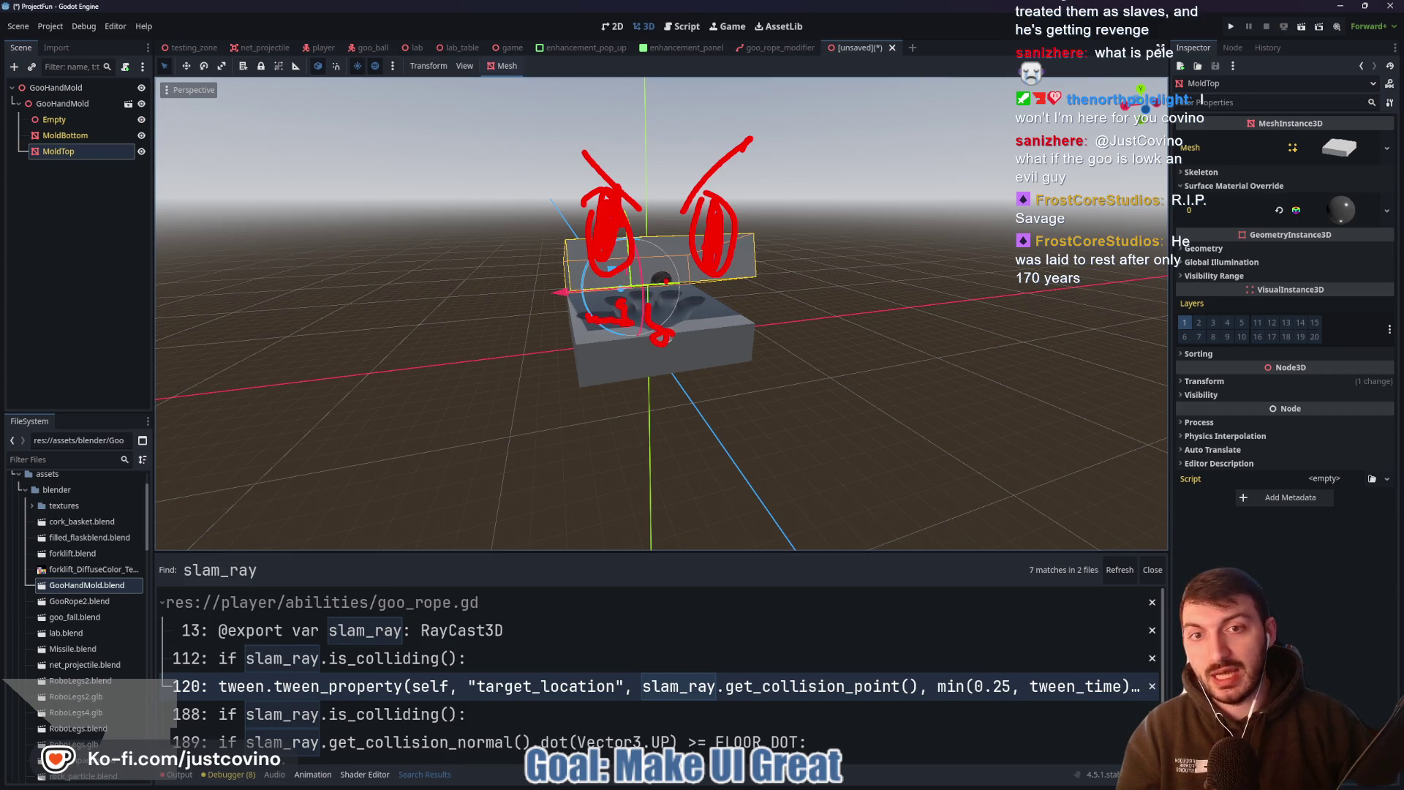
{"action": "left_click_drag", "start_coordinate": [663, 279], "coordinate": [661, 278]}
{"action": "mouse_move", "coordinate": [667, 329]}
{"action": "left_mouse_down"}
{"action": "mouse_move", "coordinate": [773, 442]}
{"action": "mouse_move", "coordinate": [569, 504]}
{"action": "mouse_move", "coordinate": [638, 497]}
{"action": "left_mouse_up"}
{"action": "left_click_drag", "start_coordinate": [666, 366], "coordinate": [735, 479]}
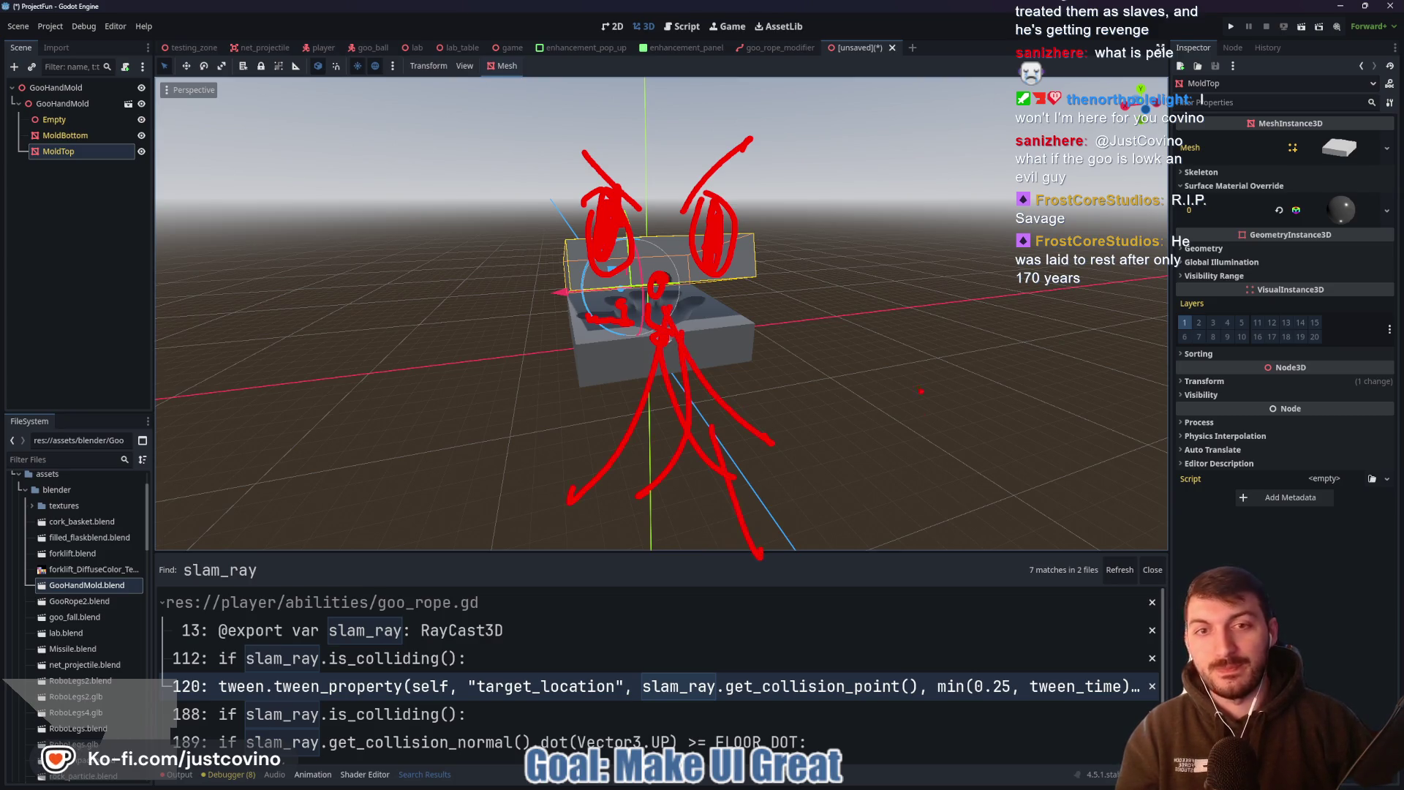
{"action": "key", "text": "Escape"}
{"action": "mouse_move", "coordinate": [835, 348]}
{"action": "middle_mouse_down"}
{"action": "mouse_move", "coordinate": [748, 398]}
{"action": "mouse_move", "coordinate": [652, 423]}
{"action": "mouse_move", "coordinate": [587, 416]}
{"action": "mouse_move", "coordinate": [768, 464]}
{"action": "mouse_move", "coordinate": [818, 458]}
{"action": "mouse_move", "coordinate": [857, 433]}
{"action": "middle_mouse_up"}
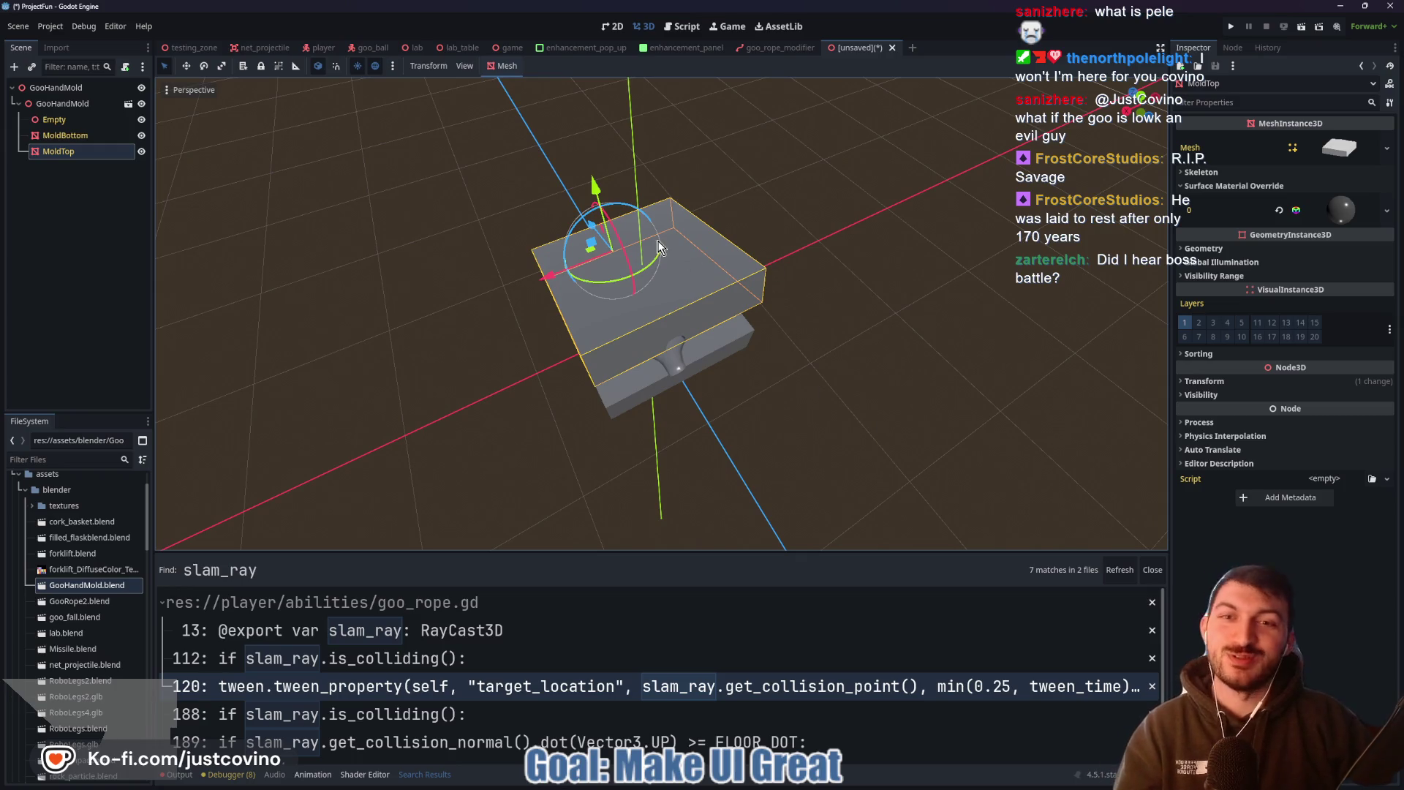
In Right orthogonal view, rotate MoldTop to -15° to close the lid, then return to perspective
{"action": "key", "text": "KP_3"}
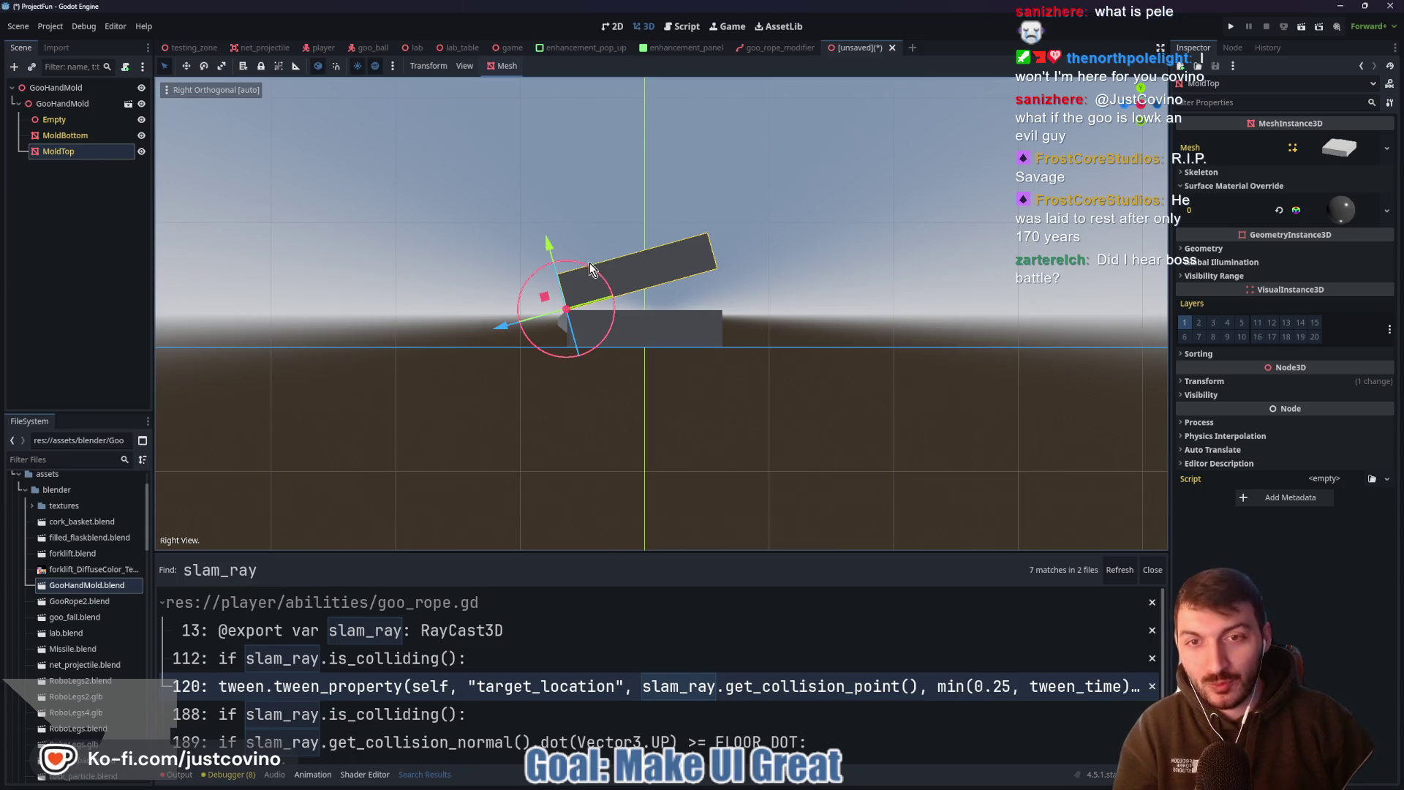
{"action": "left_click_drag", "start_coordinate": [596, 266], "coordinate": [603, 278]}
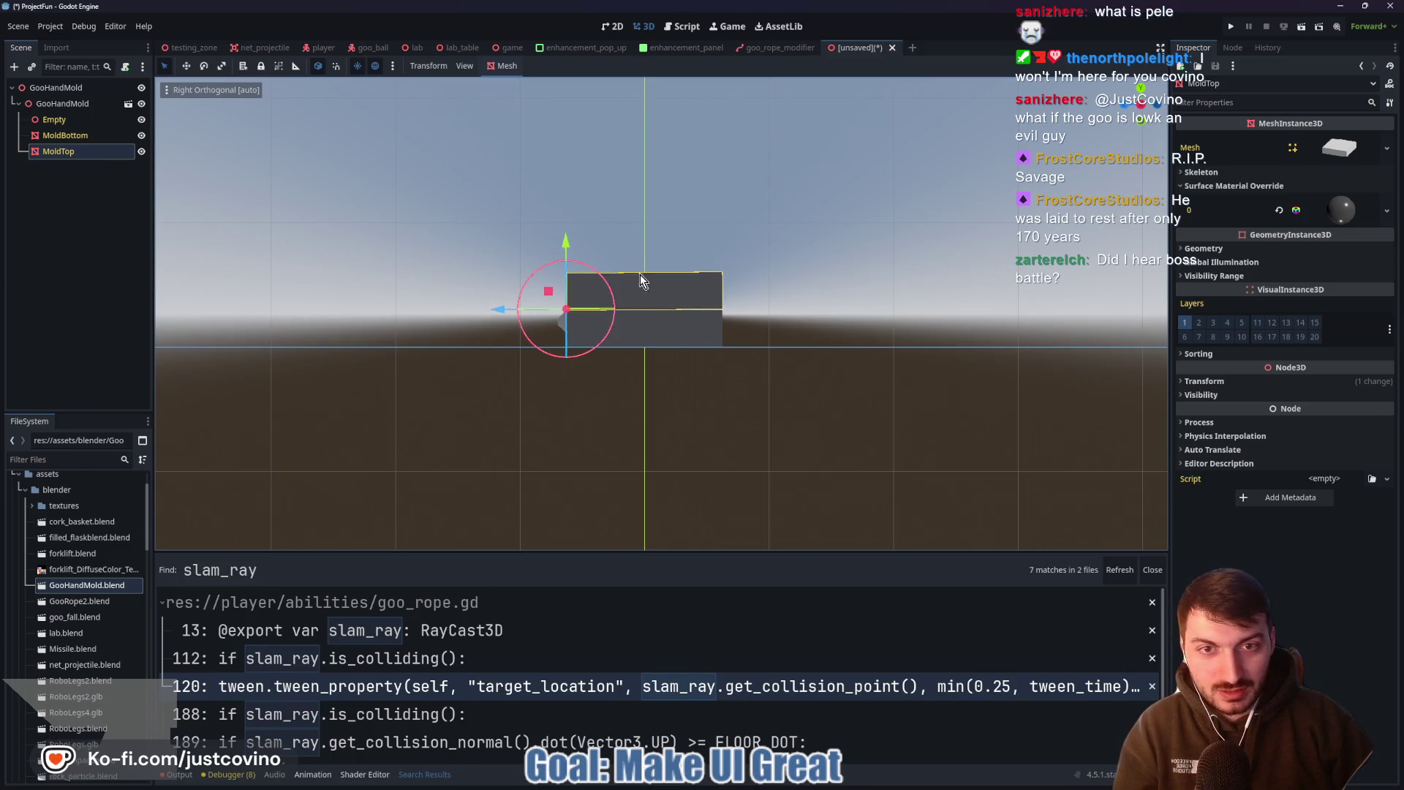
{"action": "mouse_move", "coordinate": [643, 282]}
{"action": "middle_mouse_down"}
{"action": "mouse_move", "coordinate": [819, 305]}
{"action": "mouse_move", "coordinate": [752, 332]}
{"action": "middle_mouse_up"}
{"action": "left_click", "coordinate": [863, 266]}
Check the closed box top from a higher angle, then bring up the Discord window
{"action": "mouse_move", "coordinate": [863, 267]}
{"action": "middle_mouse_down"}
{"action": "mouse_move", "coordinate": [820, 310]}
{"action": "mouse_move", "coordinate": [668, 257]}
{"action": "middle_mouse_up"}
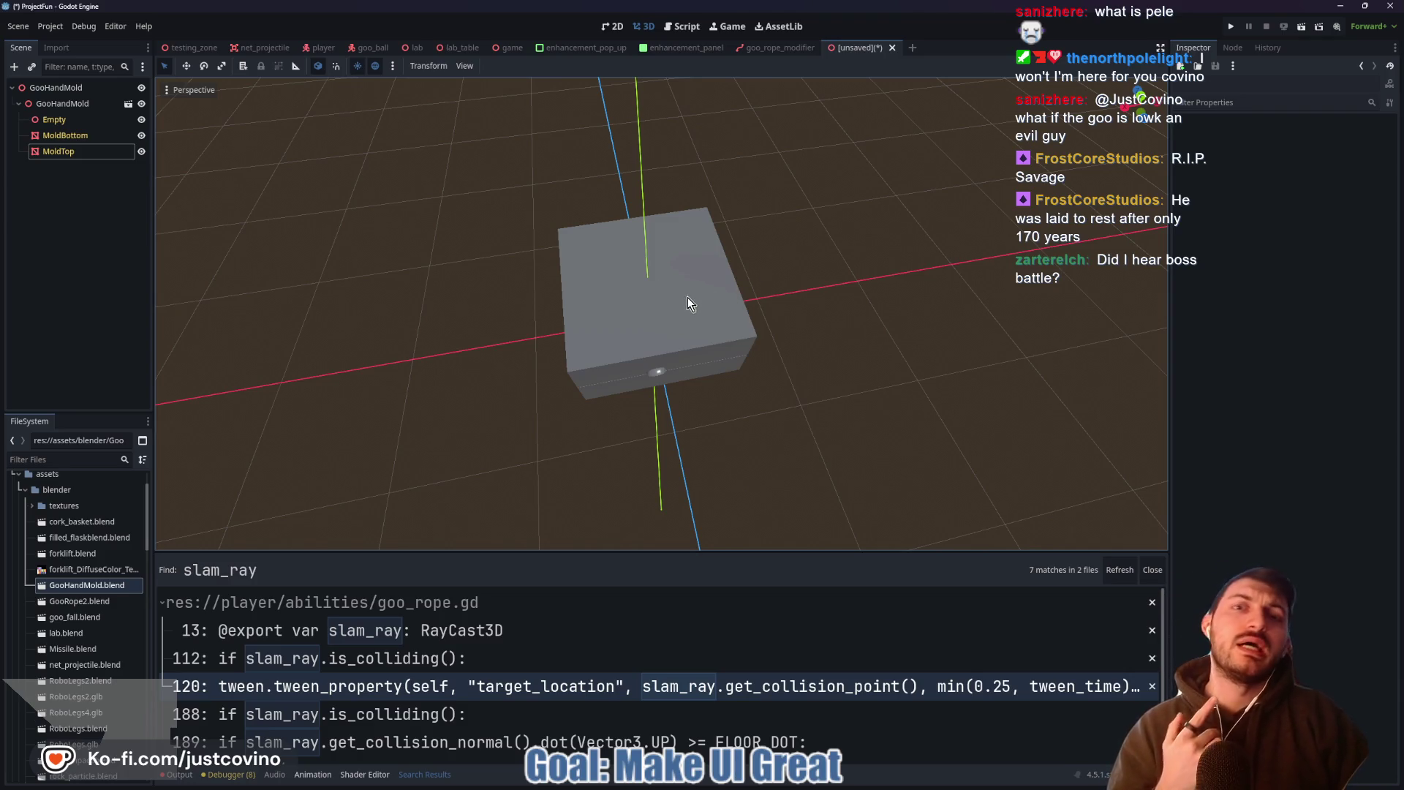
{"action": "left_click", "coordinate": [607, 285]}
{"action": "mouse_move", "coordinate": [598, 257]}
{"action": "left_mouse_down"}
{"action": "mouse_move", "coordinate": [601, 329]}
{"action": "mouse_move", "coordinate": [713, 313]}
{"action": "mouse_move", "coordinate": [603, 256]}
{"action": "mouse_move", "coordinate": [588, 262]}
{"action": "left_mouse_up"}
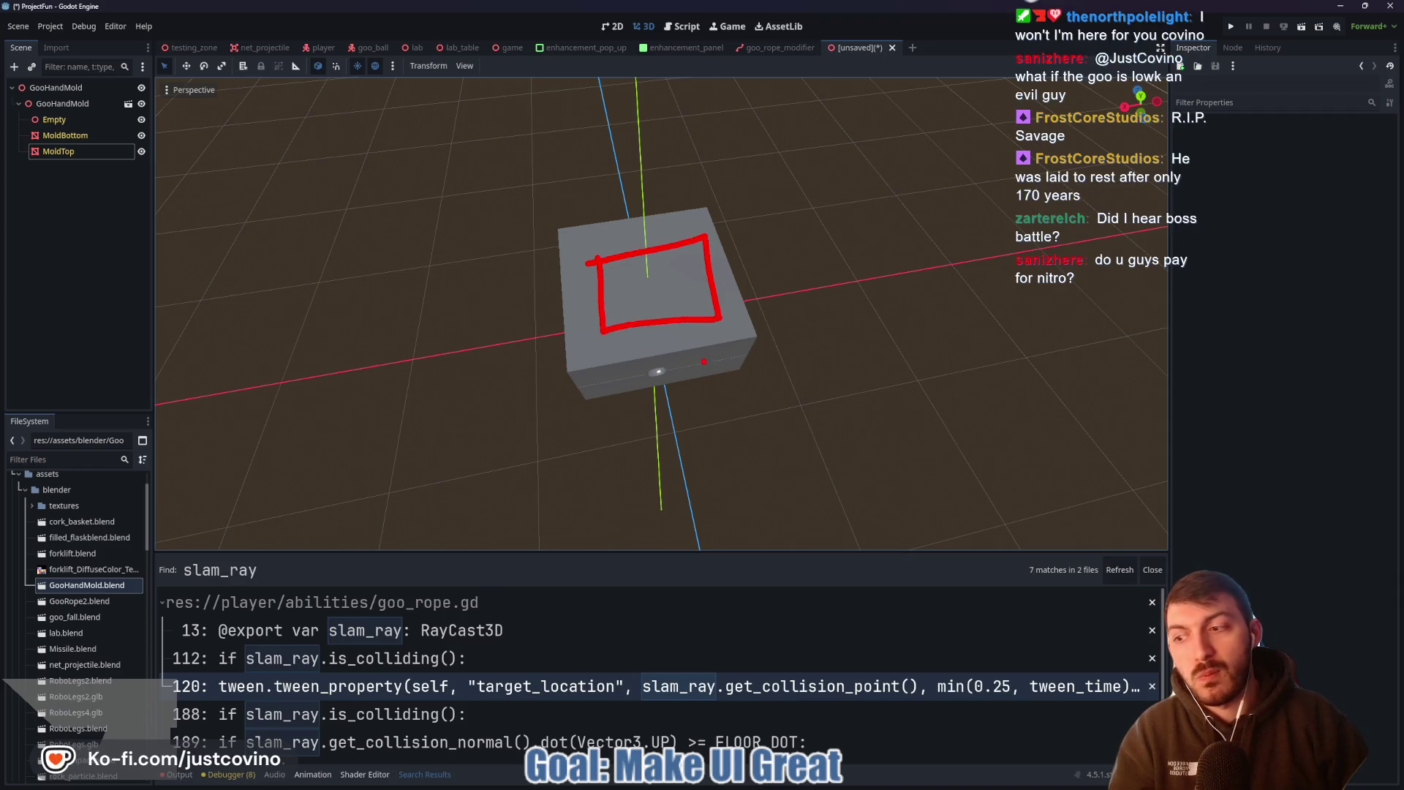
{"action": "key", "text": "Escape"}
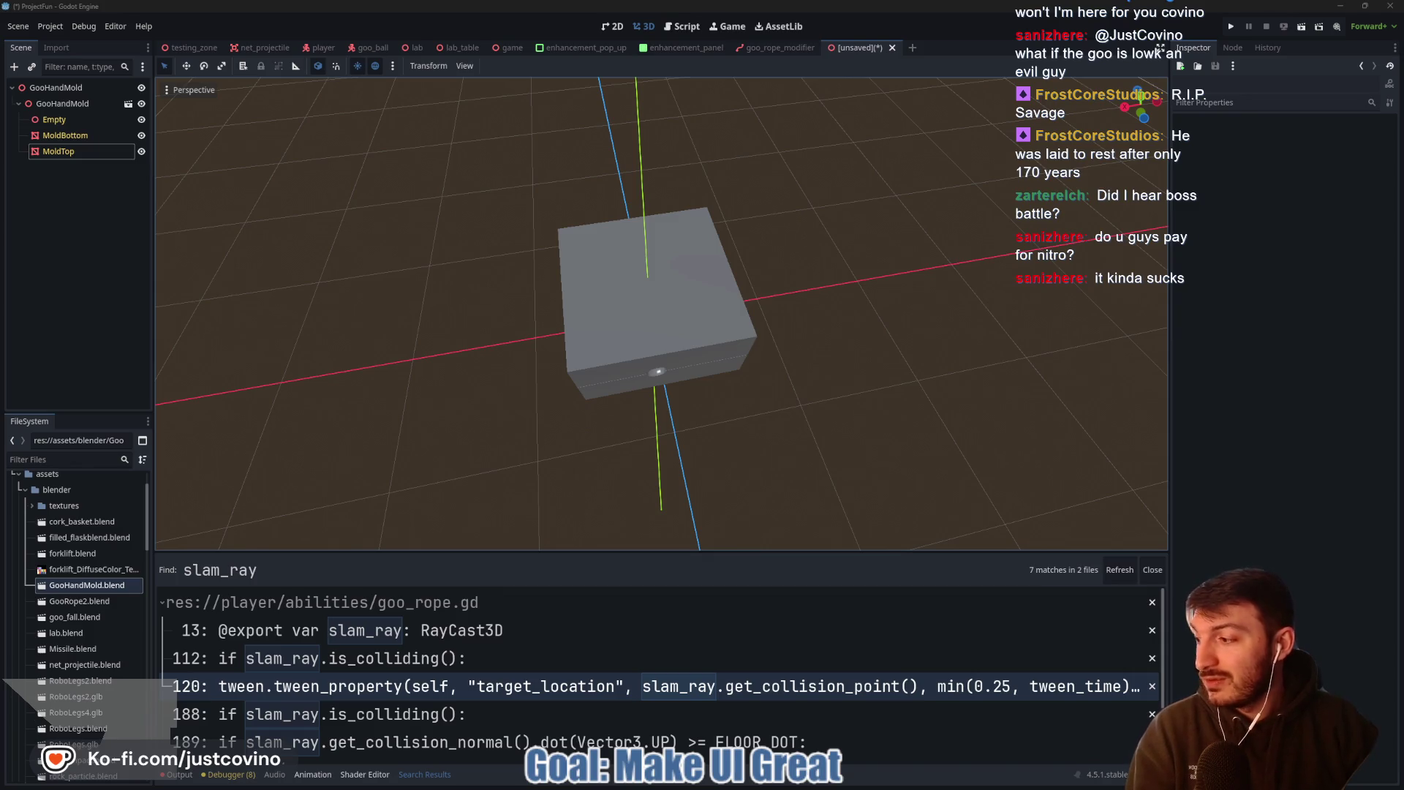
{"action": "key", "text": "super+shift+Right"}
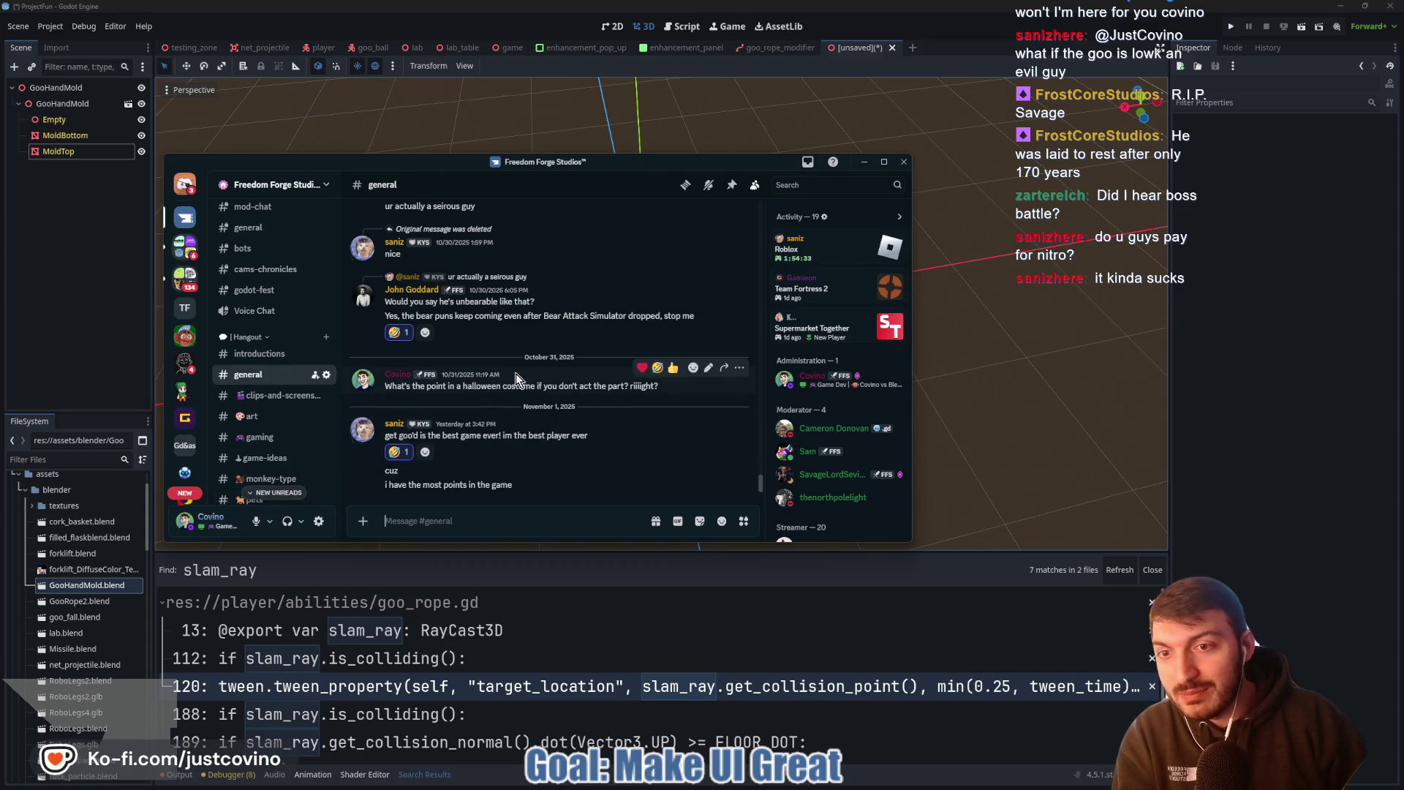
Scroll the #general chat, view and close the FFS server card, then move Discord aside
{"action": "scroll", "coordinate": [464, 412], "scroll_direction": "up", "scroll_amount": 3}
{"action": "scroll", "coordinate": [464, 412], "scroll_direction": "down", "scroll_amount": 3}
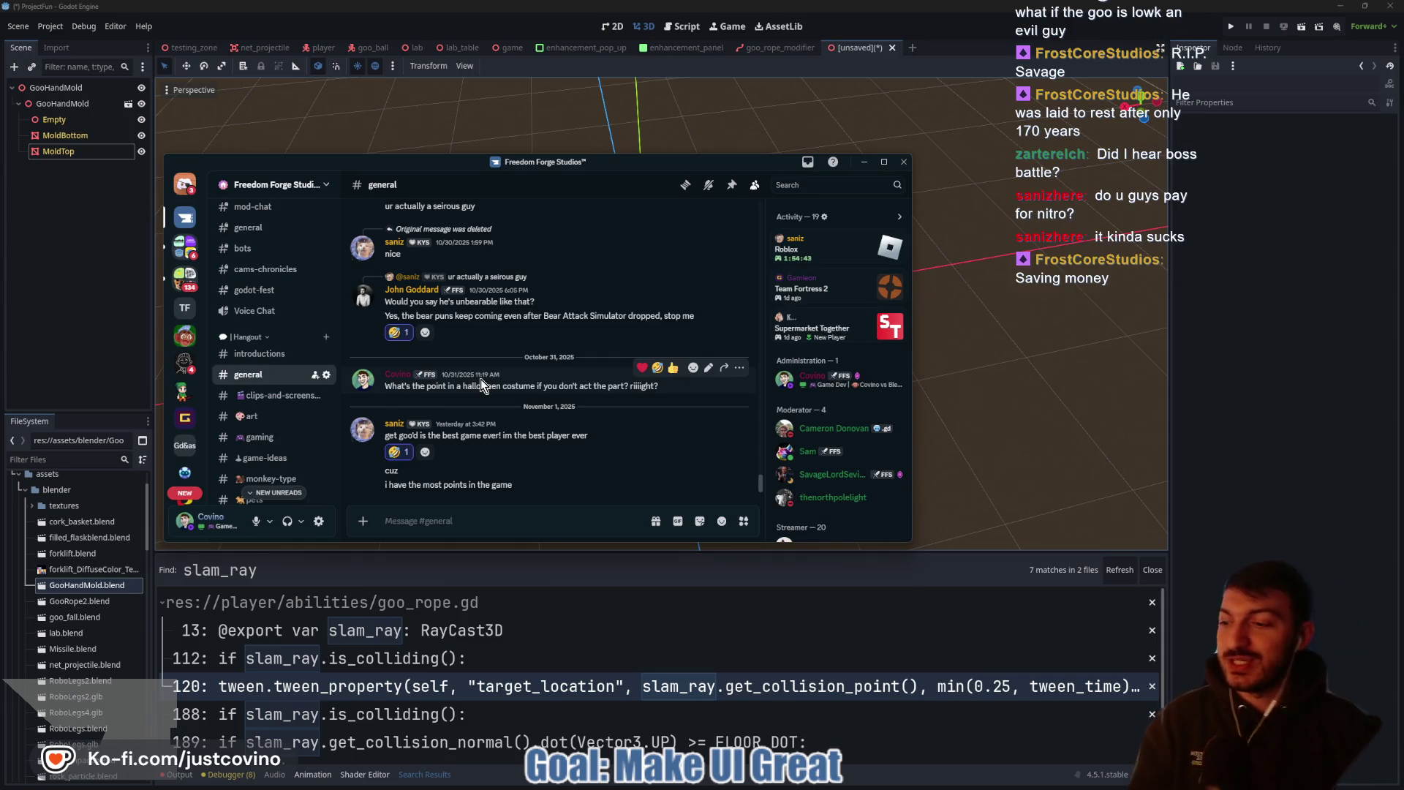
{"action": "left_click", "coordinate": [430, 375]}
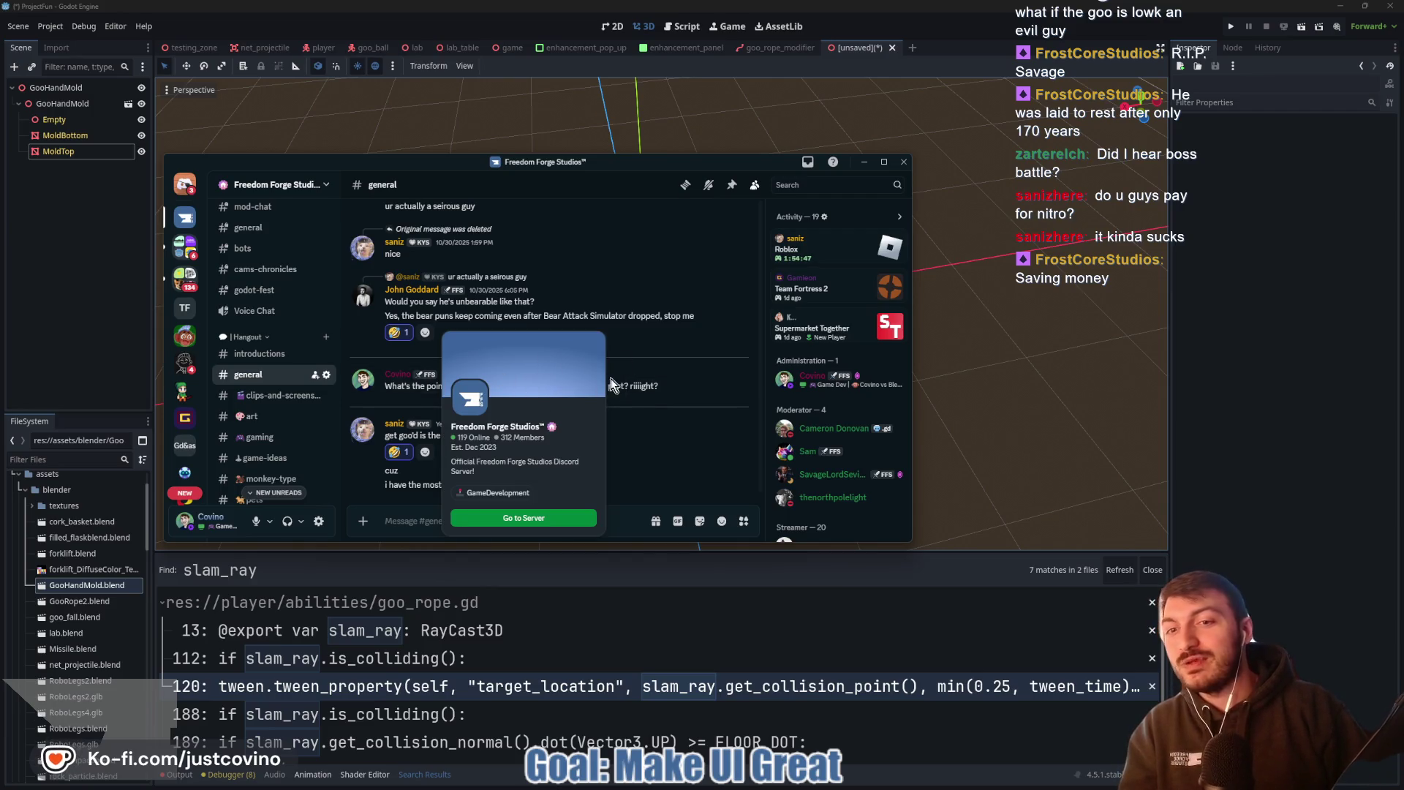
{"action": "left_click", "coordinate": [650, 377]}
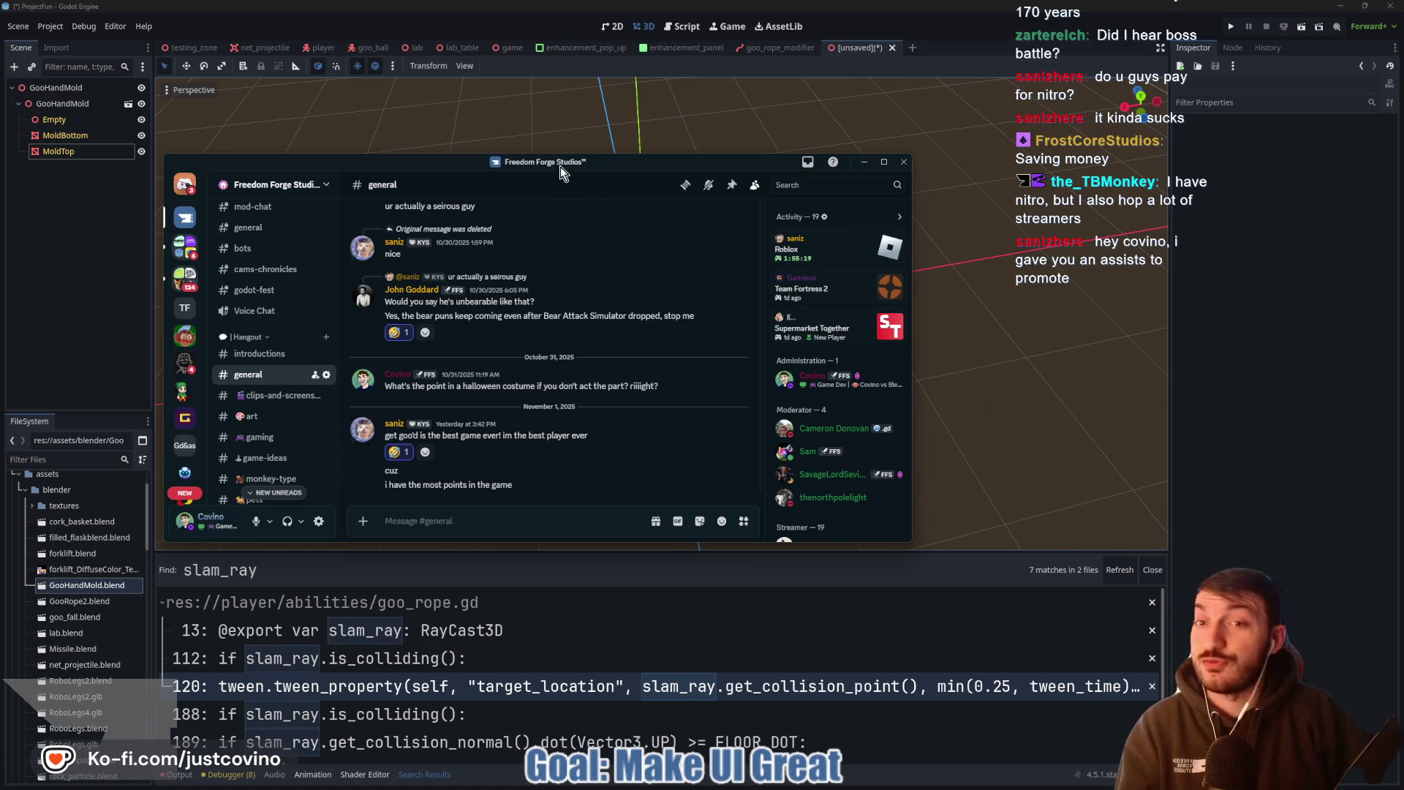
{"action": "mouse_move", "coordinate": [582, 162]}
{"action": "left_mouse_down"}
{"action": "mouse_move", "coordinate": [675, 148]}
{"action": "mouse_move", "coordinate": [0, 147]}
{"action": "left_mouse_up"}
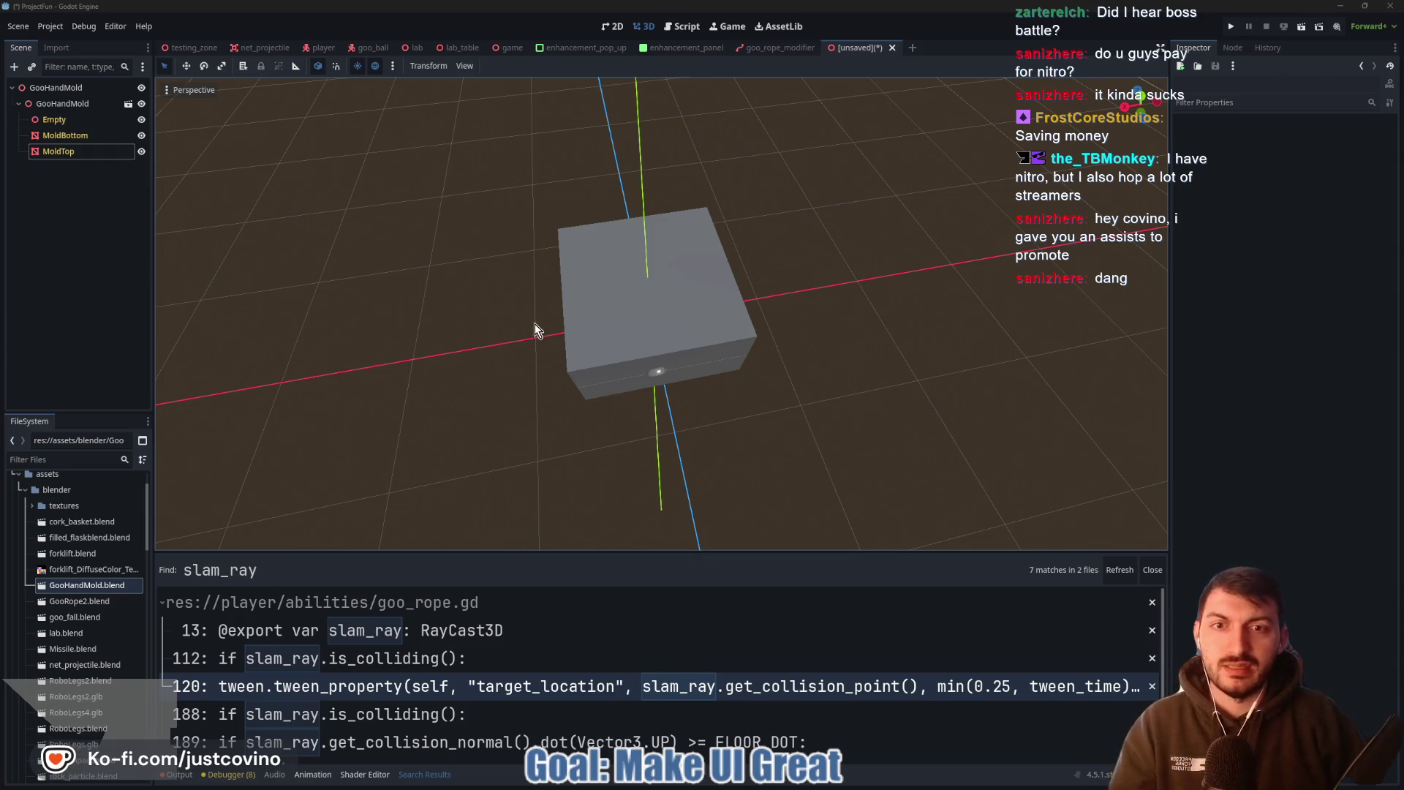
Add an AnimationPlayer child node to the GooHandMold root
{"action": "middle_click_drag", "start_coordinate": [534, 323], "coordinate": [680, 266]}
{"action": "left_click", "coordinate": [73, 88]}
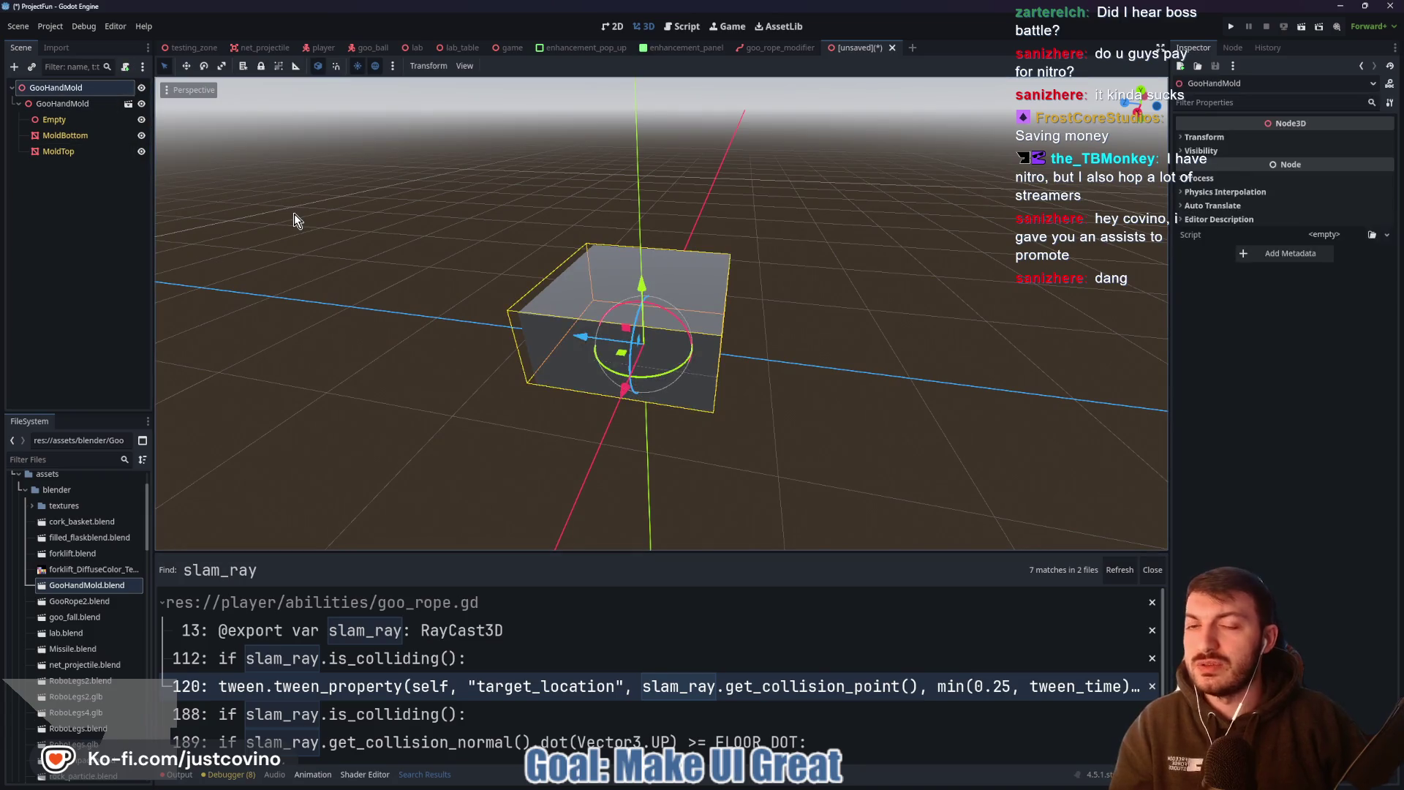
{"action": "key", "text": "ctrl+a"}
{"action": "type", "text": "animat"}
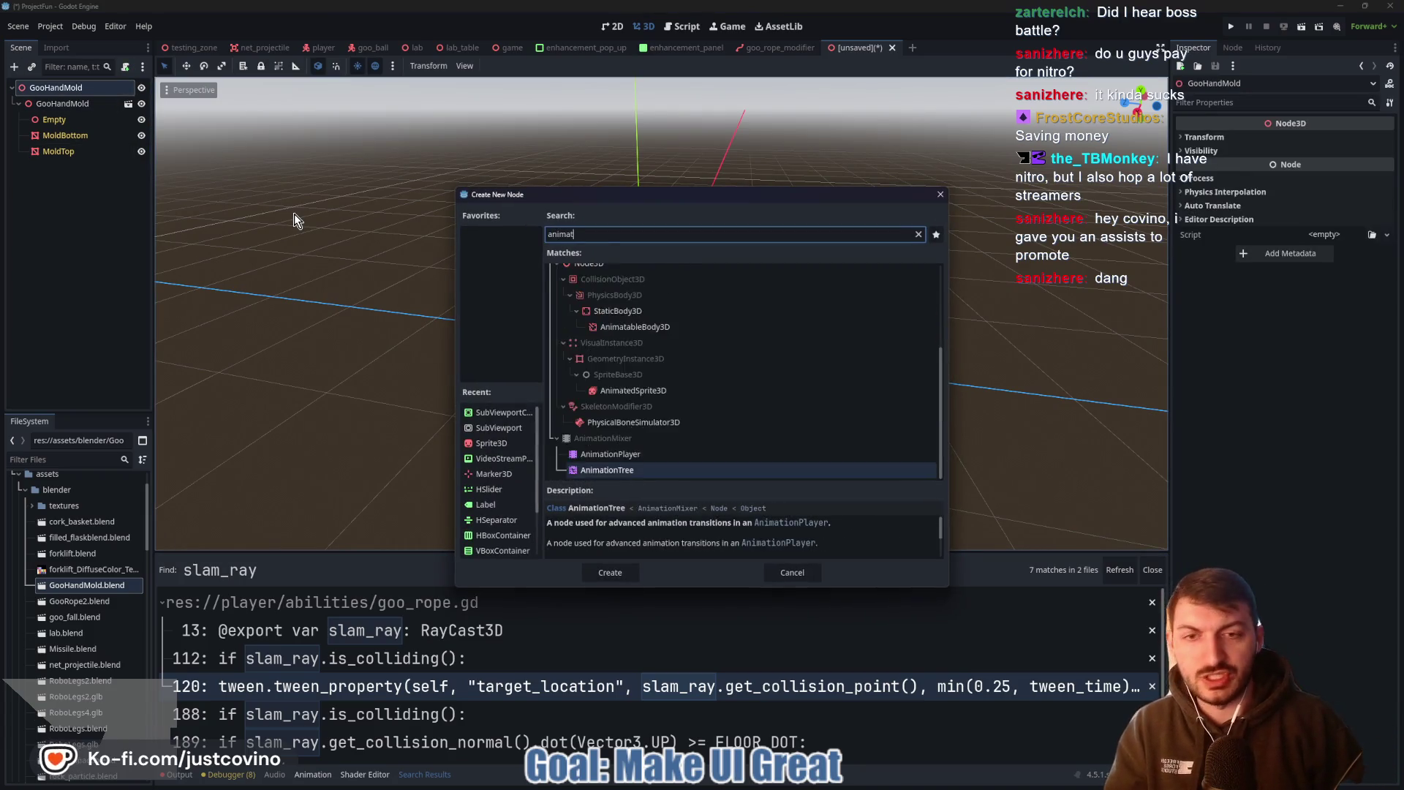
{"action": "type", "text": "ionplayer"}
{"action": "key", "text": "Return"}
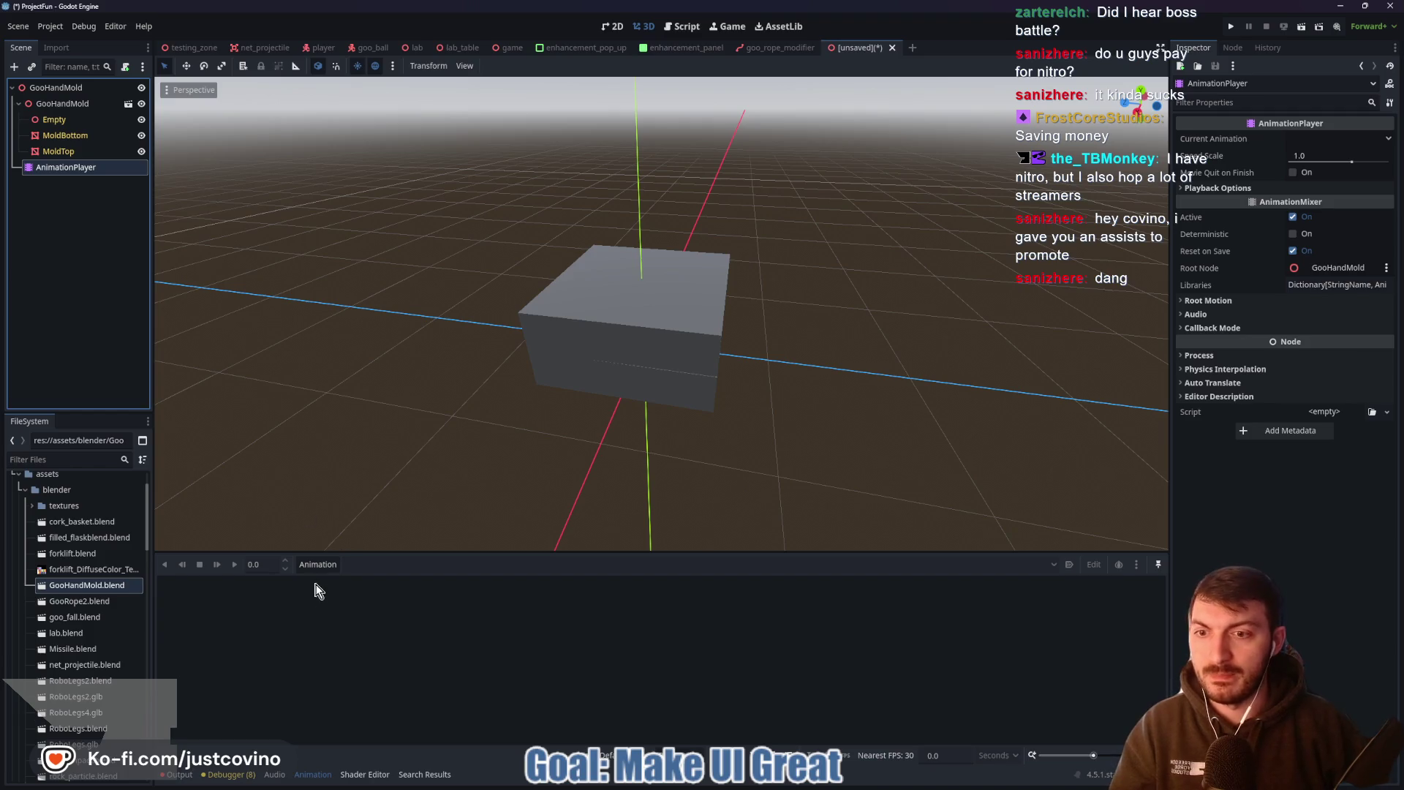
Create a new animation named 'open', cancelling a second accidental new animation
{"action": "left_click", "coordinate": [327, 564]}
{"action": "left_click", "coordinate": [341, 582]}
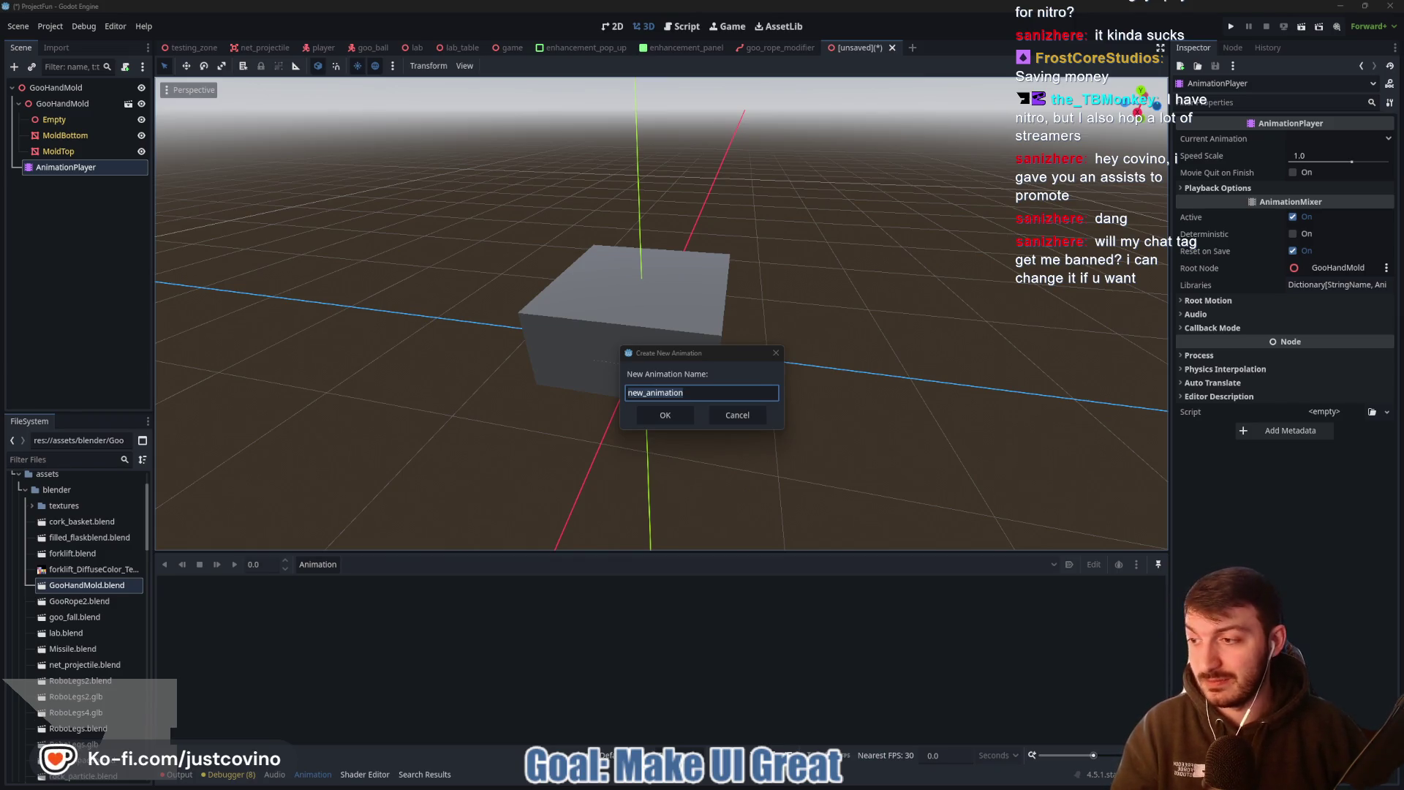
{"action": "left_click", "coordinate": [730, 389]}
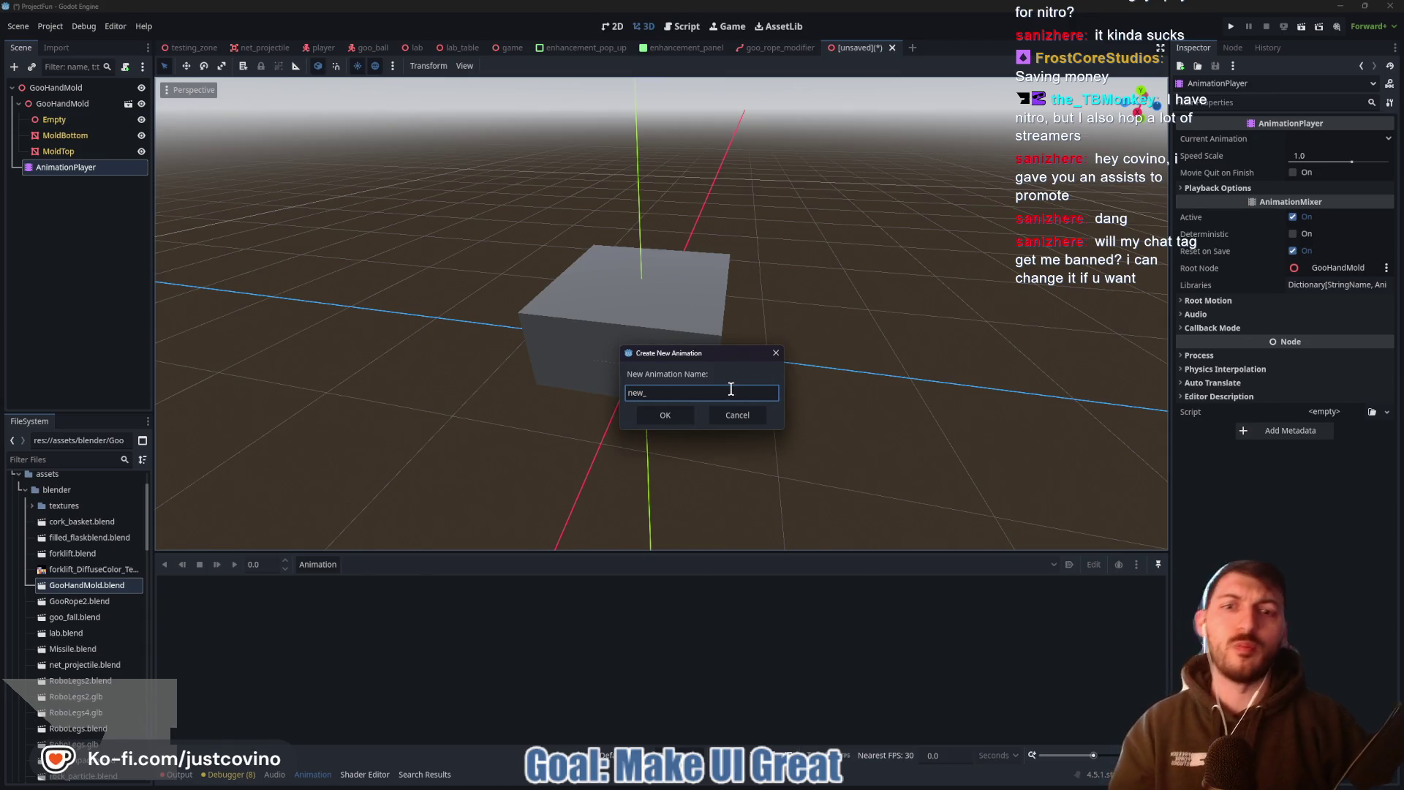
{"action": "key", "text": "BackSpace"}
{"action": "key", "text": "BackSpace"}
{"action": "key", "text": "BackSpace"}
{"action": "type", "text": "ope"}
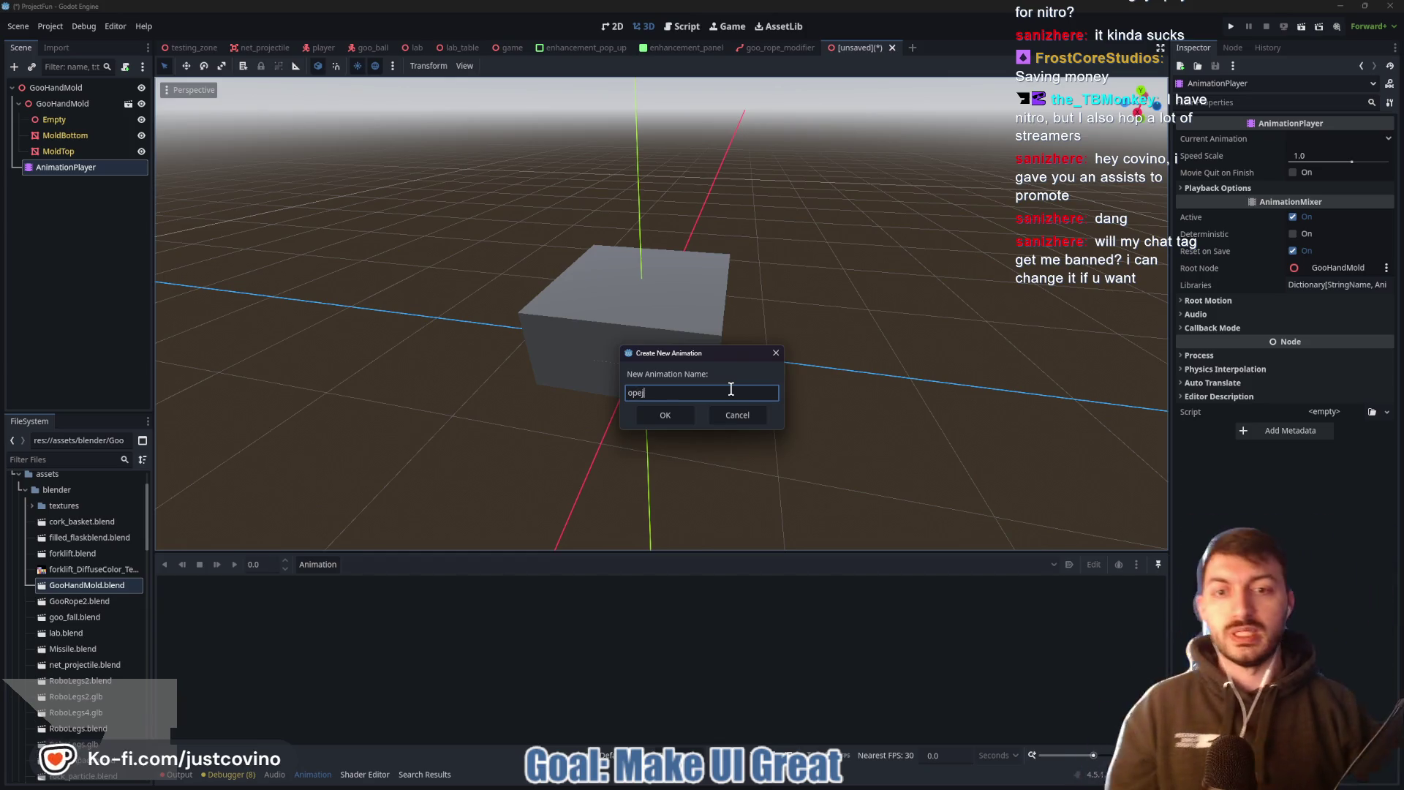
{"action": "type", "text": "n"}
{"action": "left_click", "coordinate": [665, 415]}
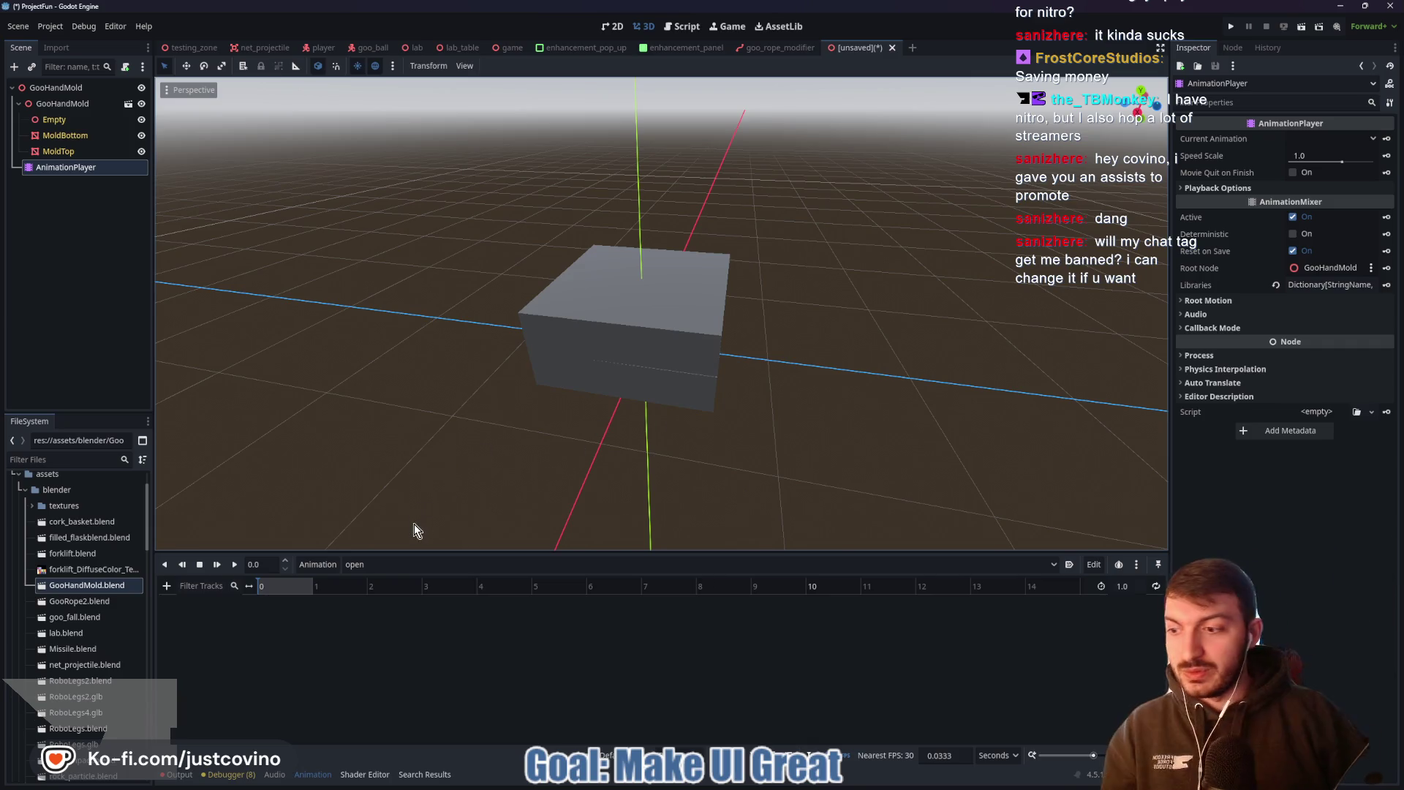
{"action": "left_click", "coordinate": [319, 564]}
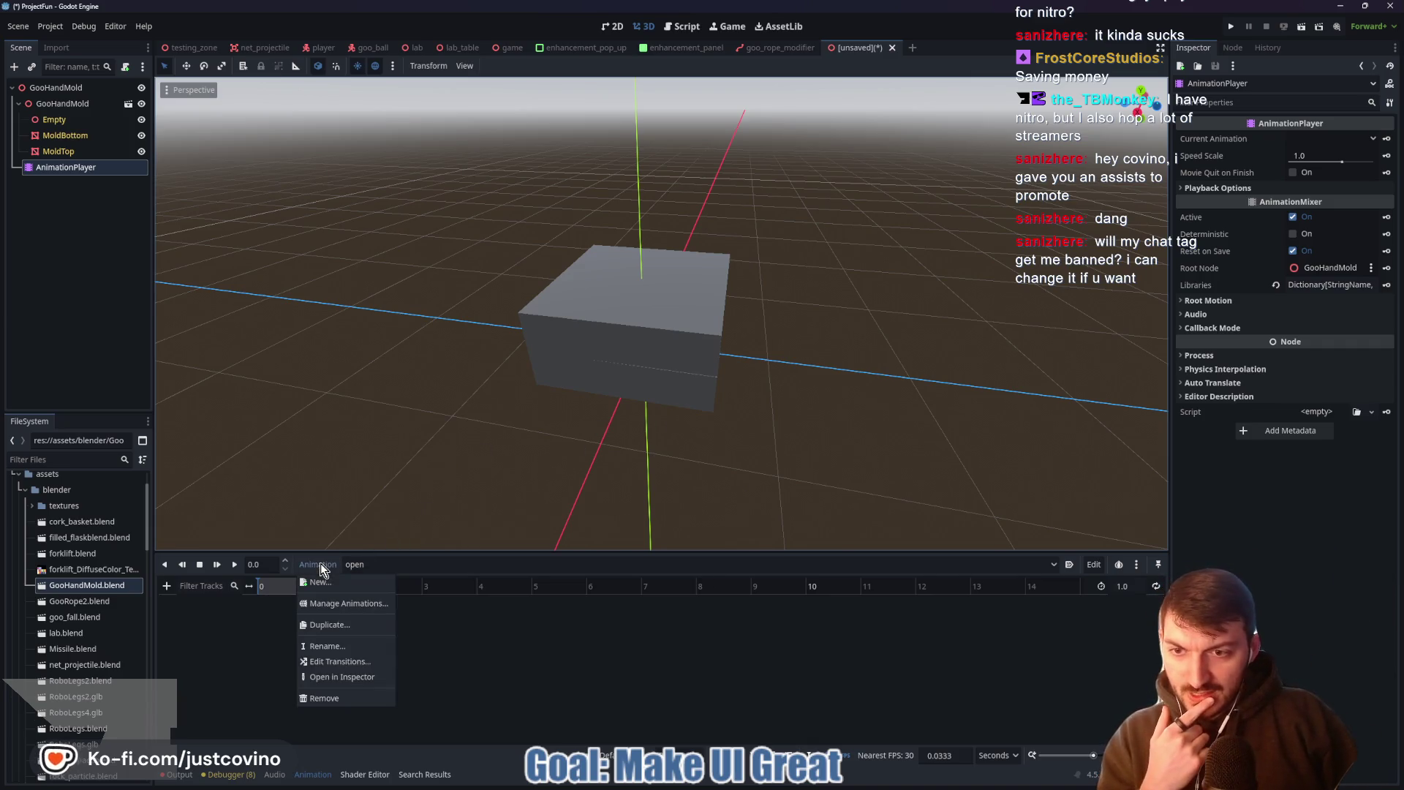
{"action": "left_click", "coordinate": [325, 582]}
{"action": "left_click", "coordinate": [741, 419]}
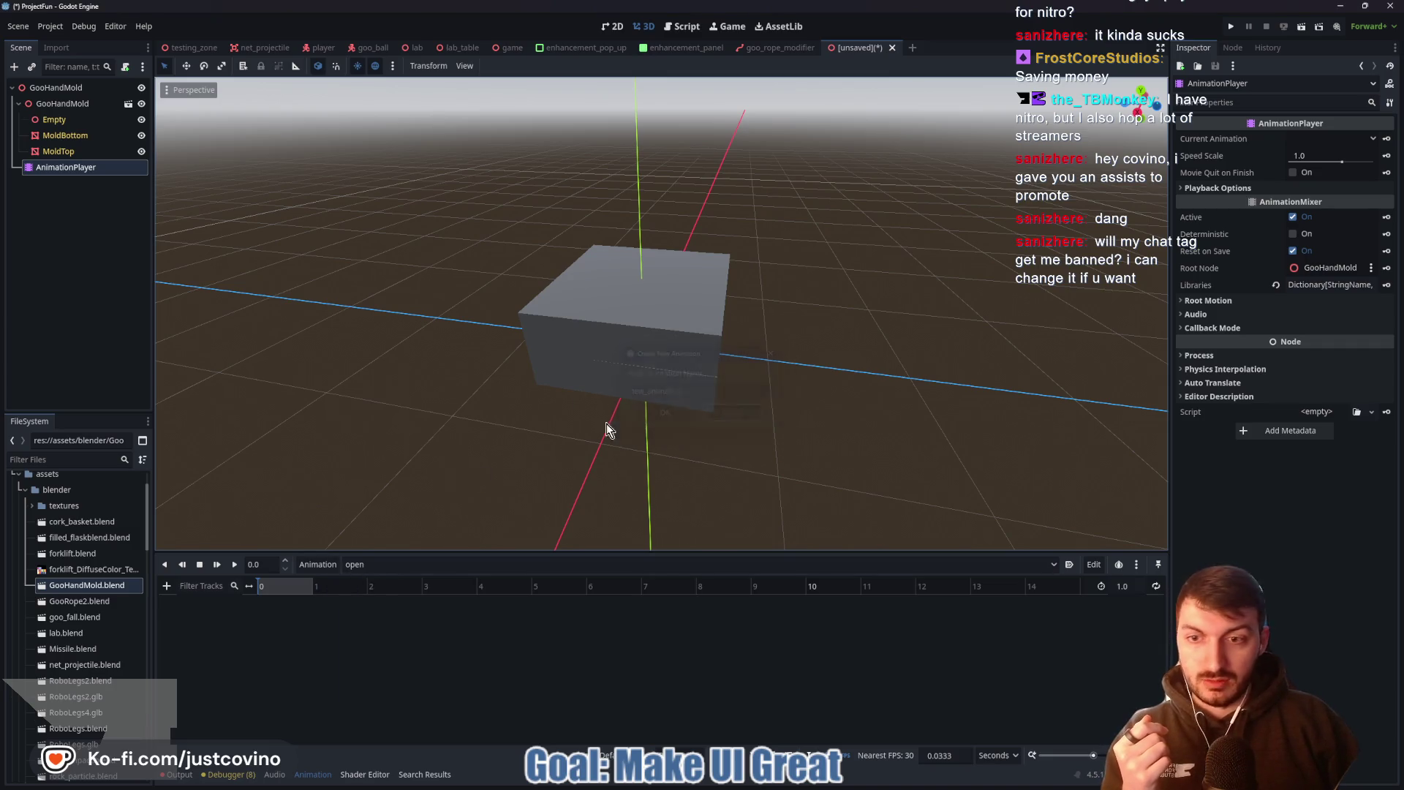
{"action": "left_click", "coordinate": [58, 151]}
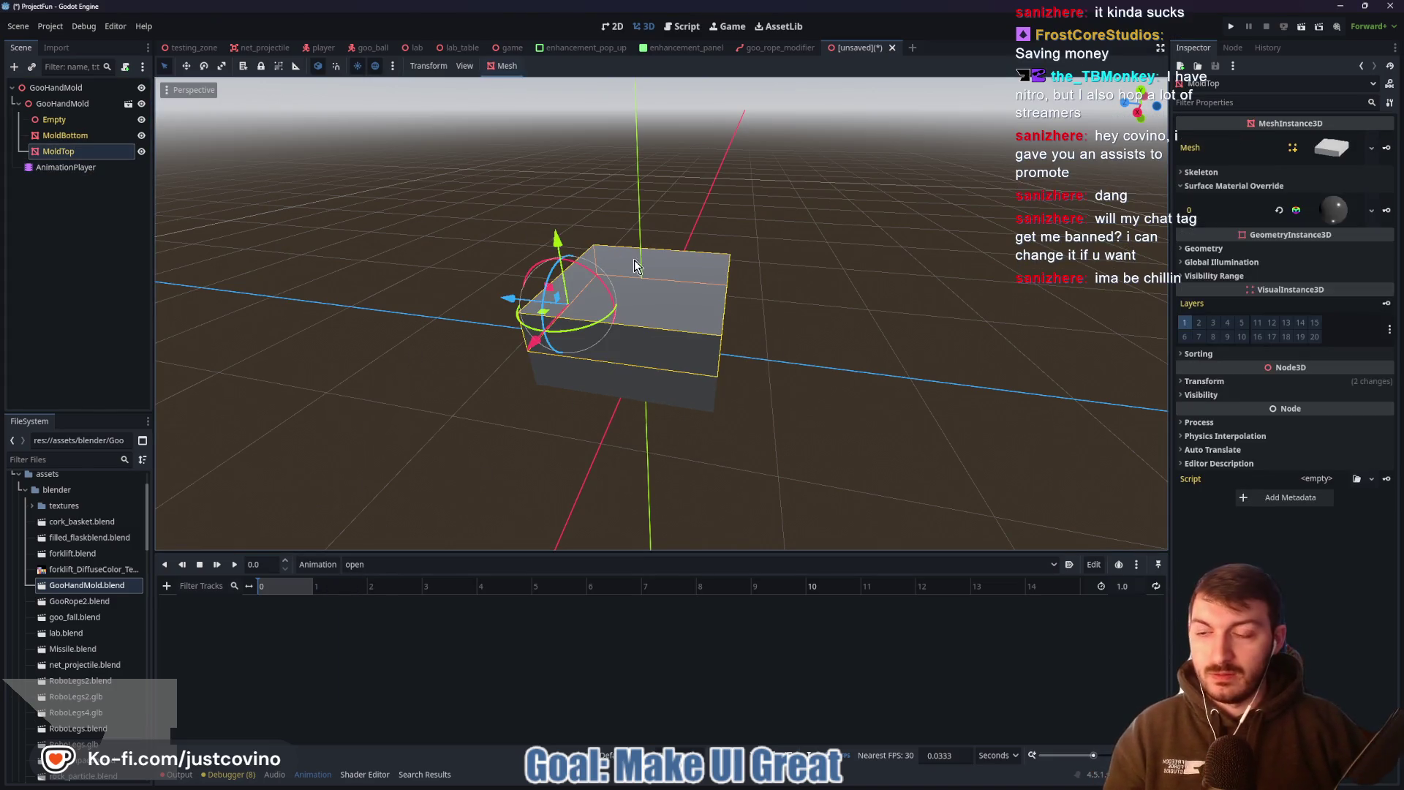
Reset MoldTop's rotation and key it at 0 s, creating its rotation track
{"action": "middle_click_drag", "start_coordinate": [809, 309], "coordinate": [827, 304]}
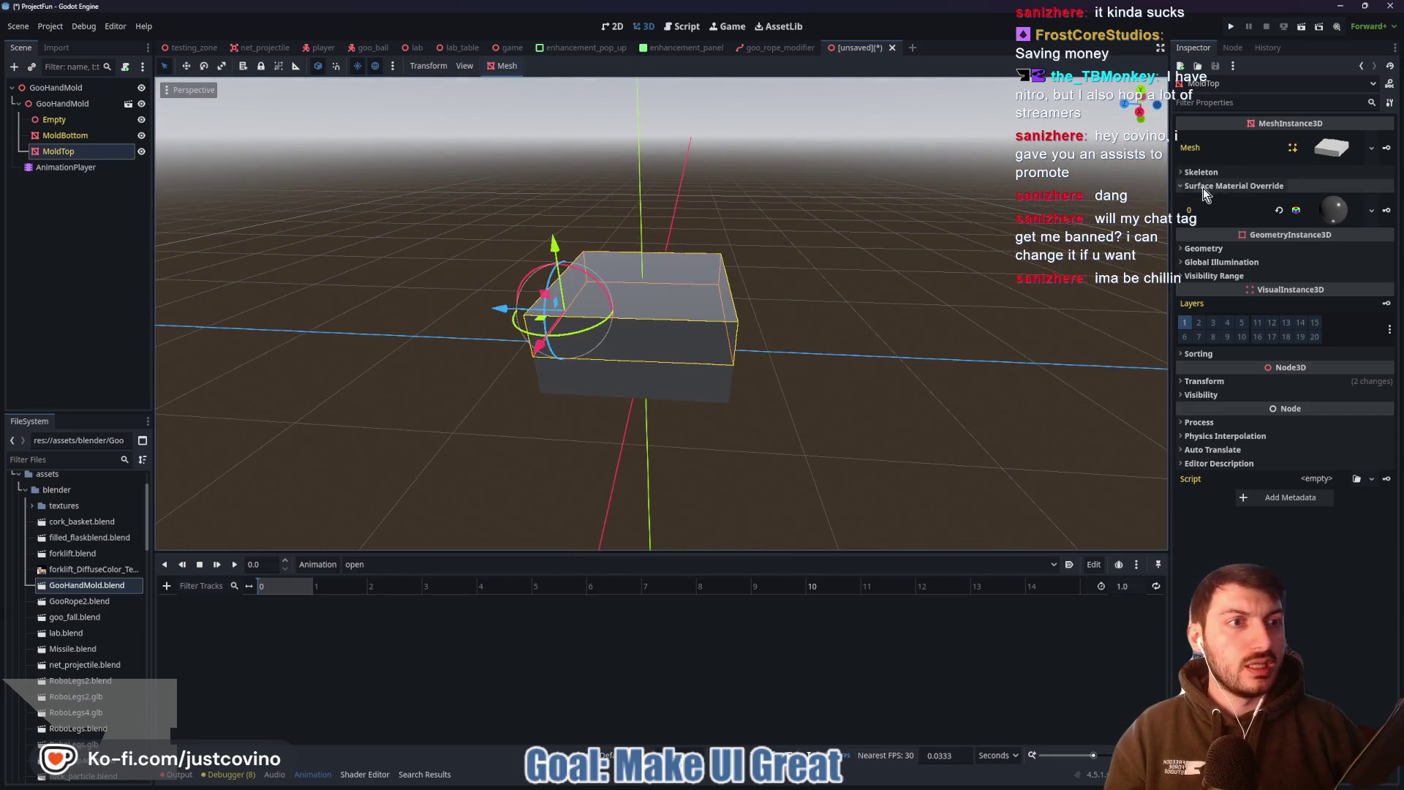
{"action": "left_click", "coordinate": [1219, 249]}
{"action": "left_click", "coordinate": [1221, 249]}
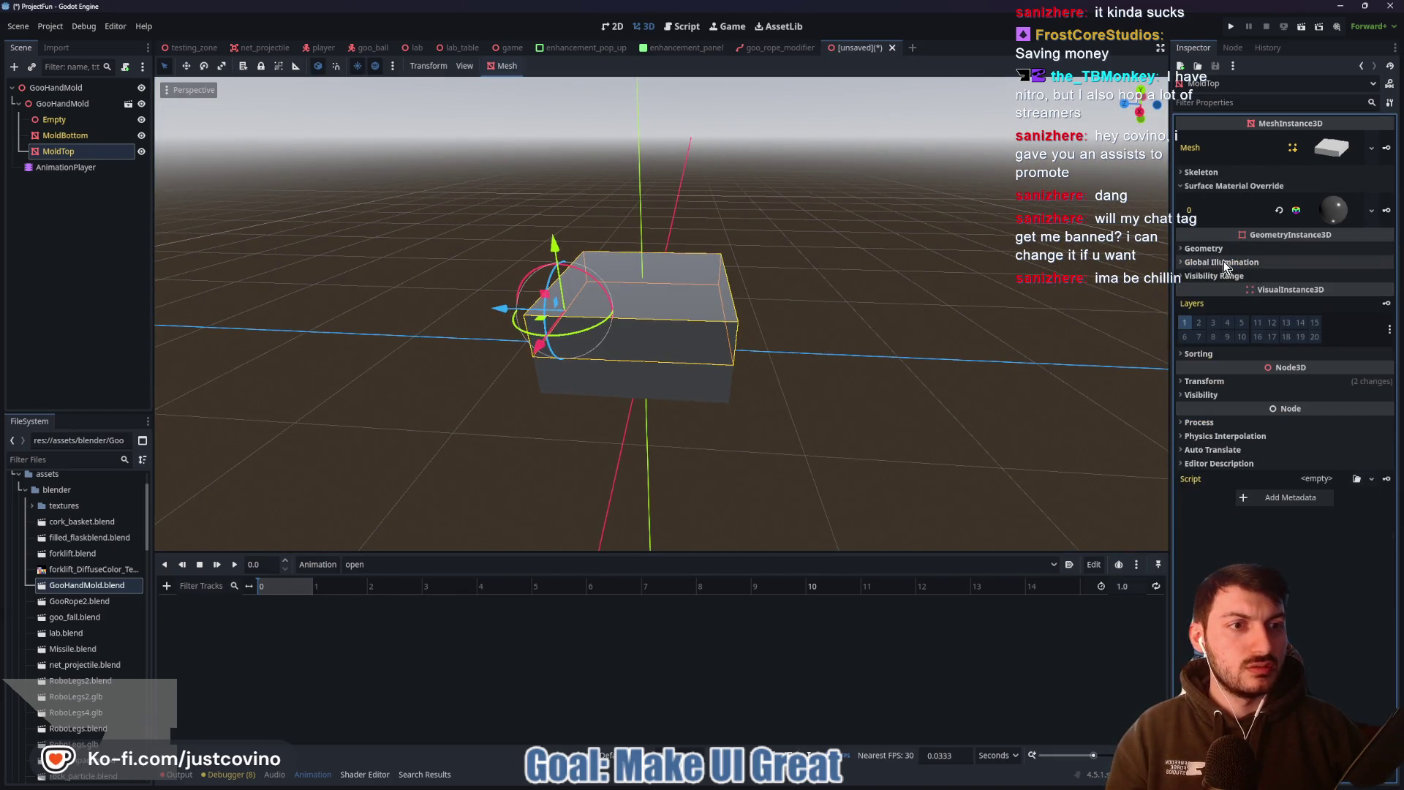
{"action": "left_click", "coordinate": [1208, 380]}
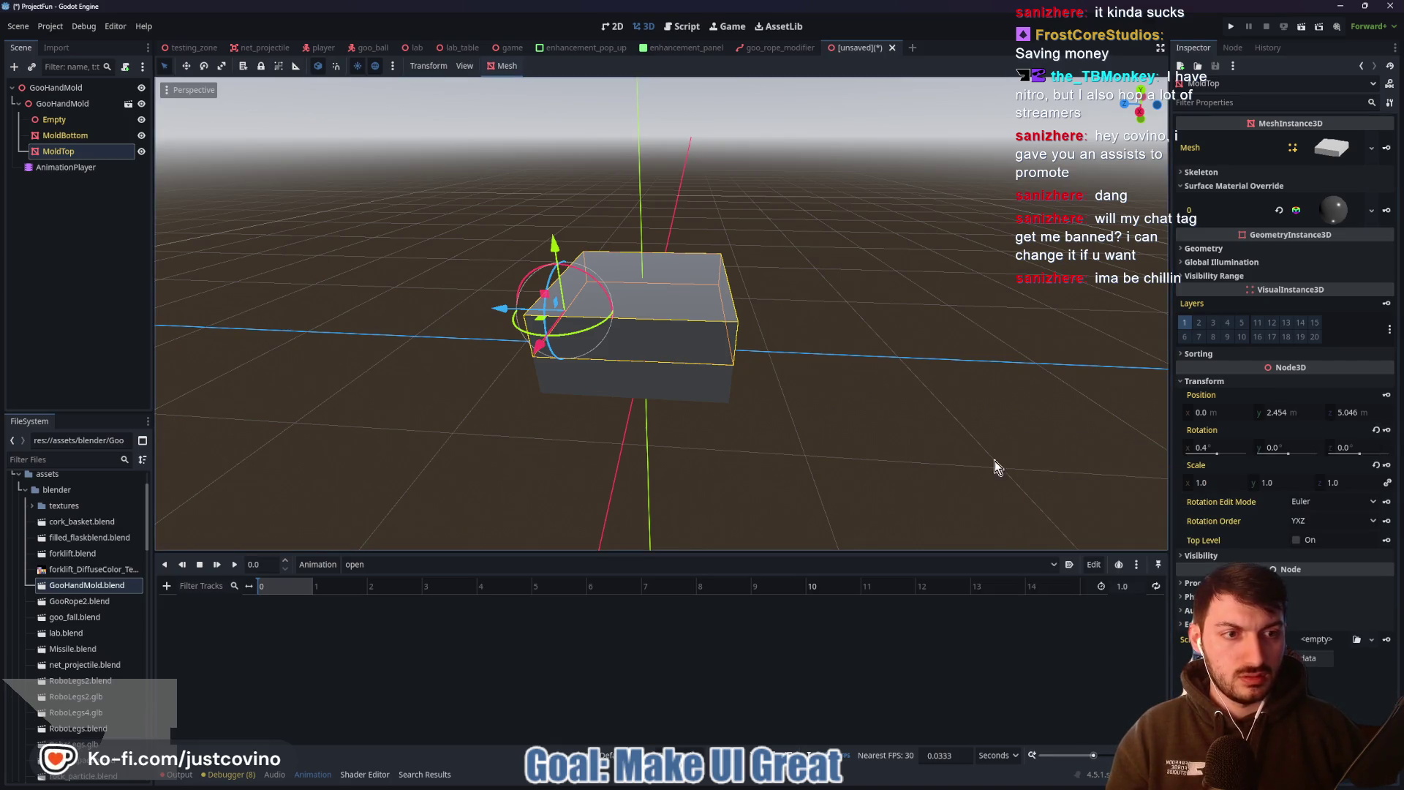
{"action": "left_click", "coordinate": [1376, 430]}
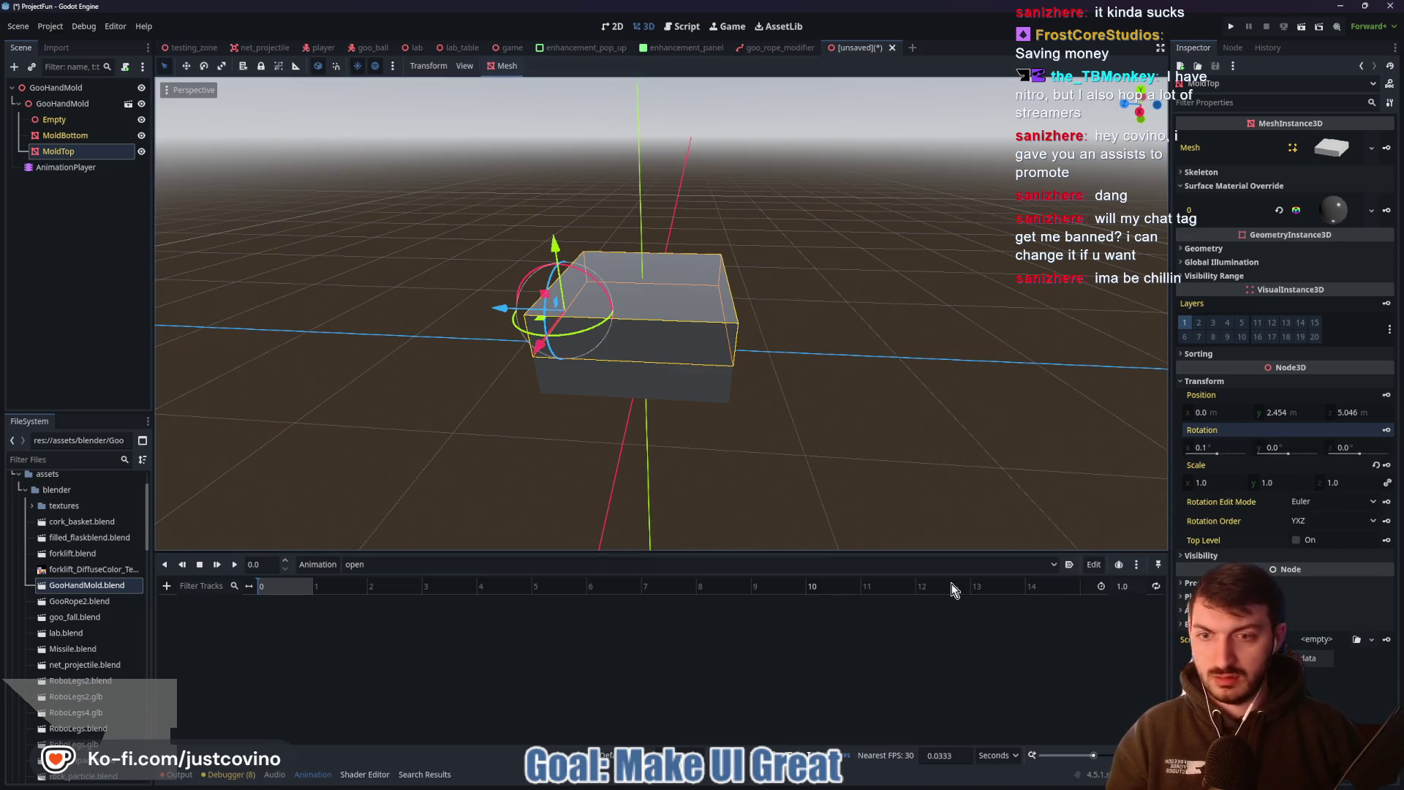
{"action": "left_click", "coordinate": [1387, 430]}
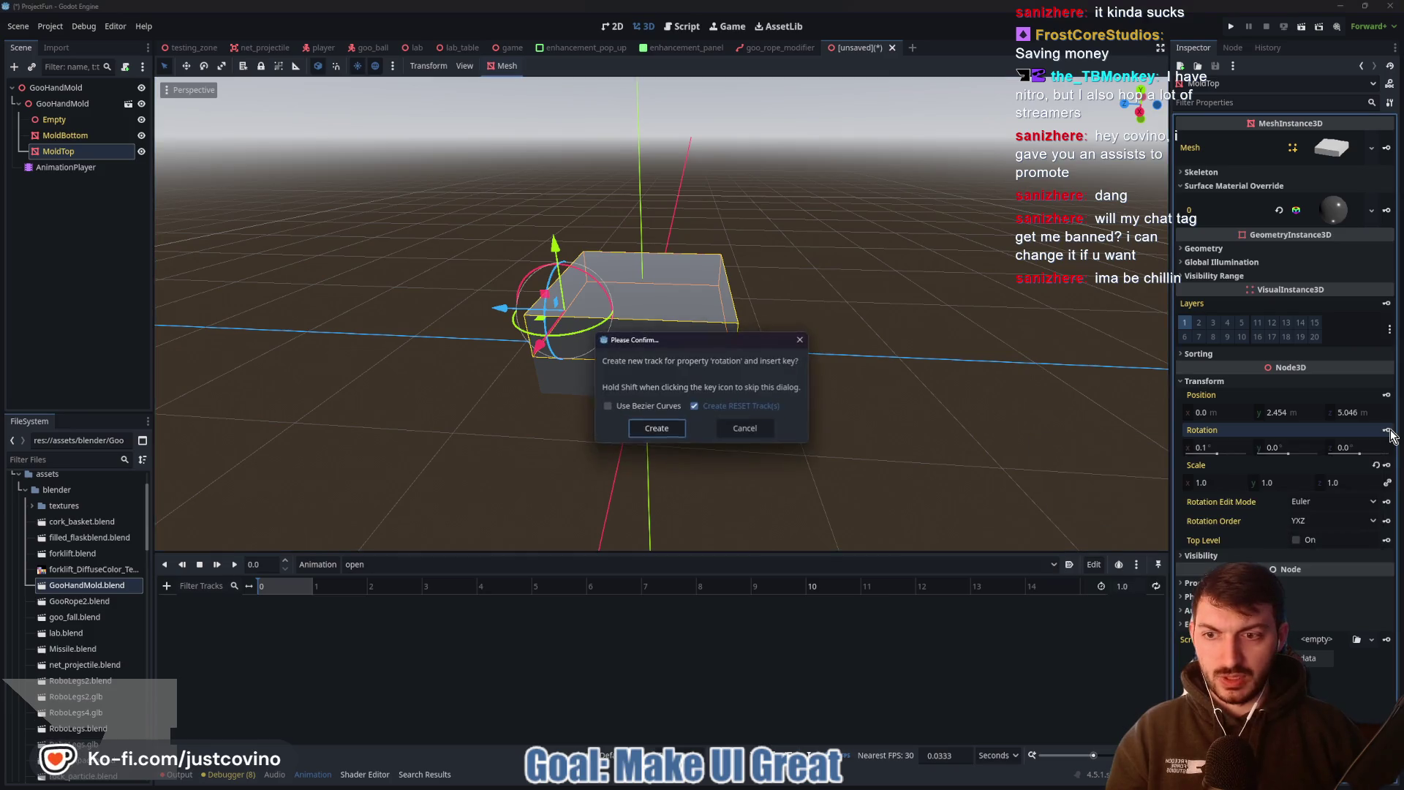
{"action": "left_click", "coordinate": [656, 426]}
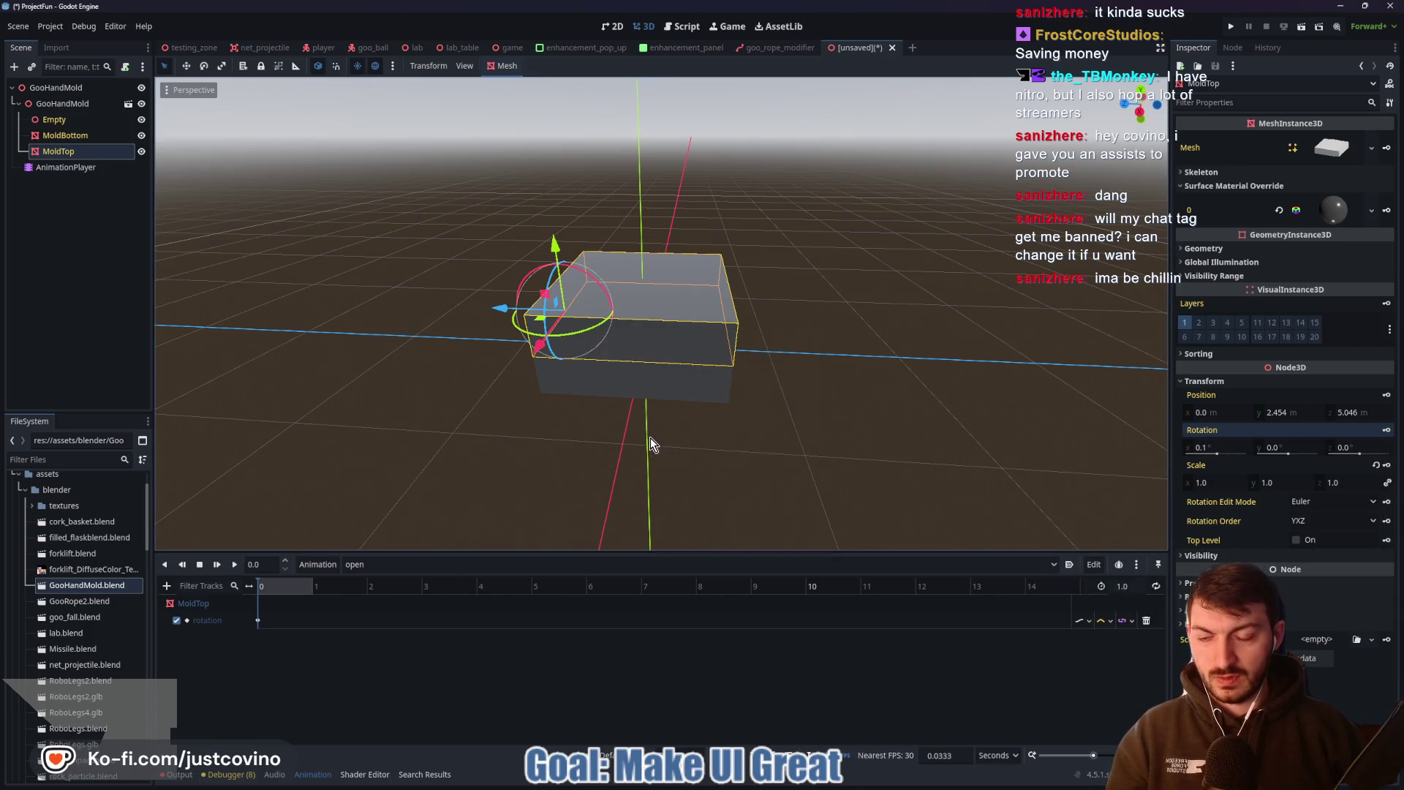
At 1 s, swing the lid open to 105.1°, key the rotation, and preview the animation
{"action": "left_click", "coordinate": [279, 587]}
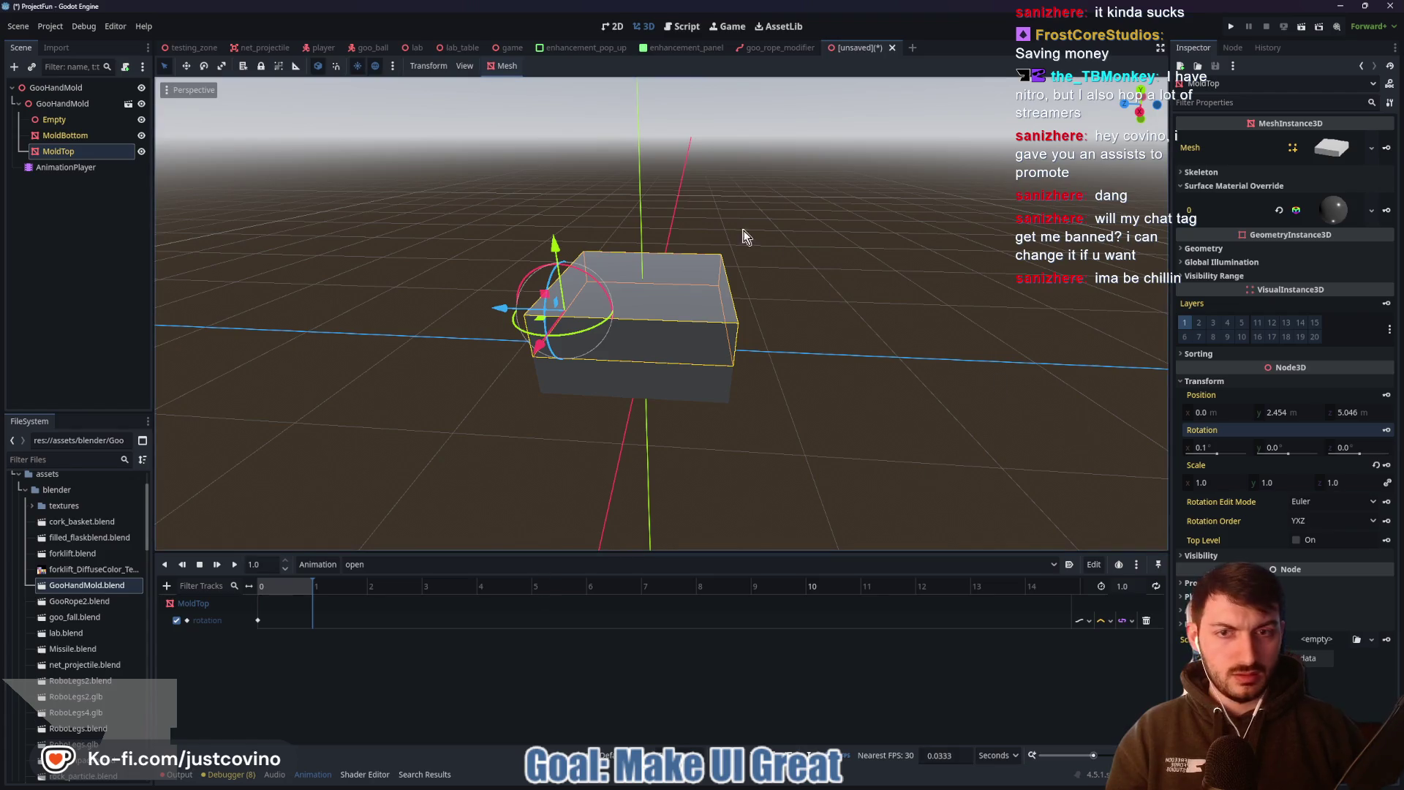
{"action": "mouse_move", "coordinate": [599, 289]}
{"action": "left_mouse_down"}
{"action": "mouse_move", "coordinate": [552, 252]}
{"action": "mouse_move", "coordinate": [459, 253]}
{"action": "left_mouse_up"}
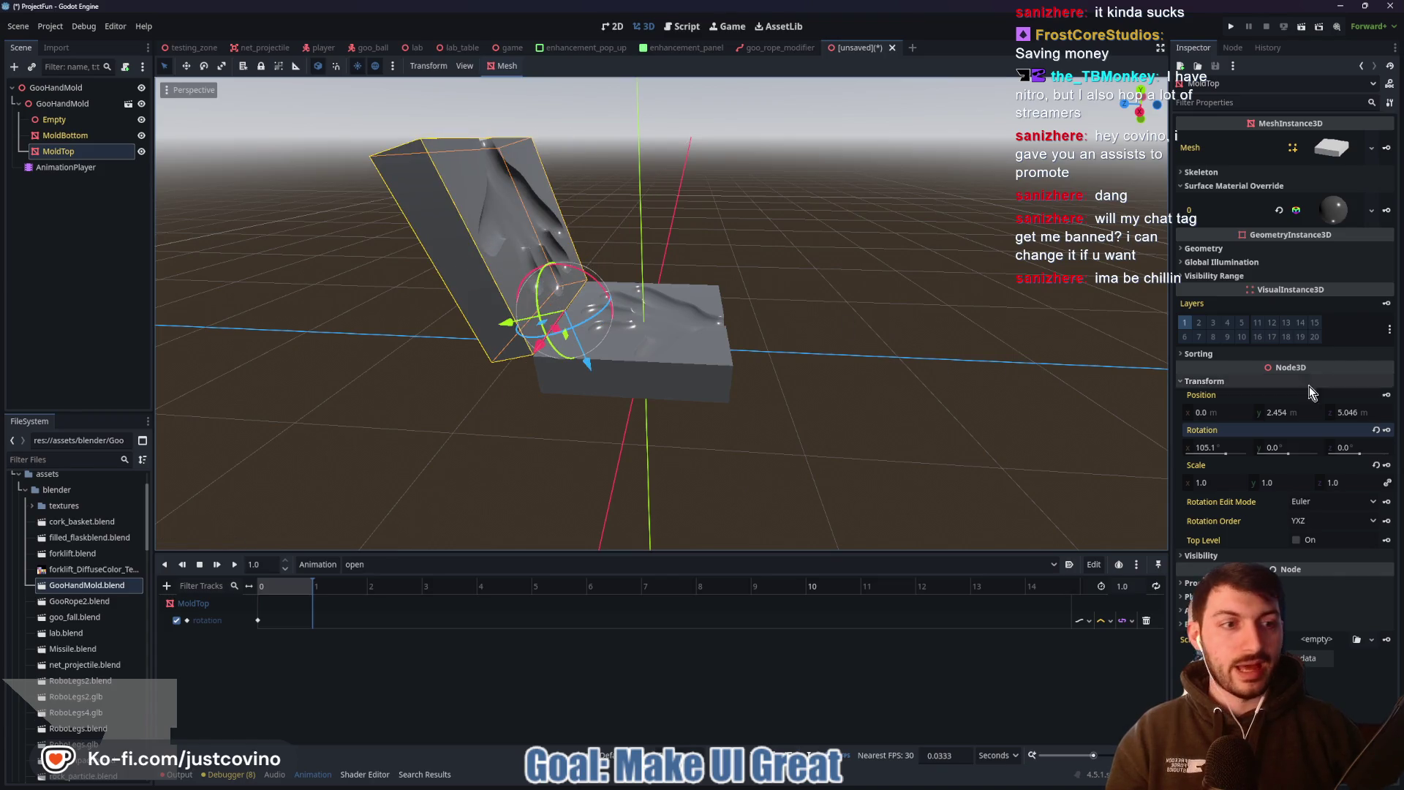
{"action": "left_click", "coordinate": [1387, 431]}
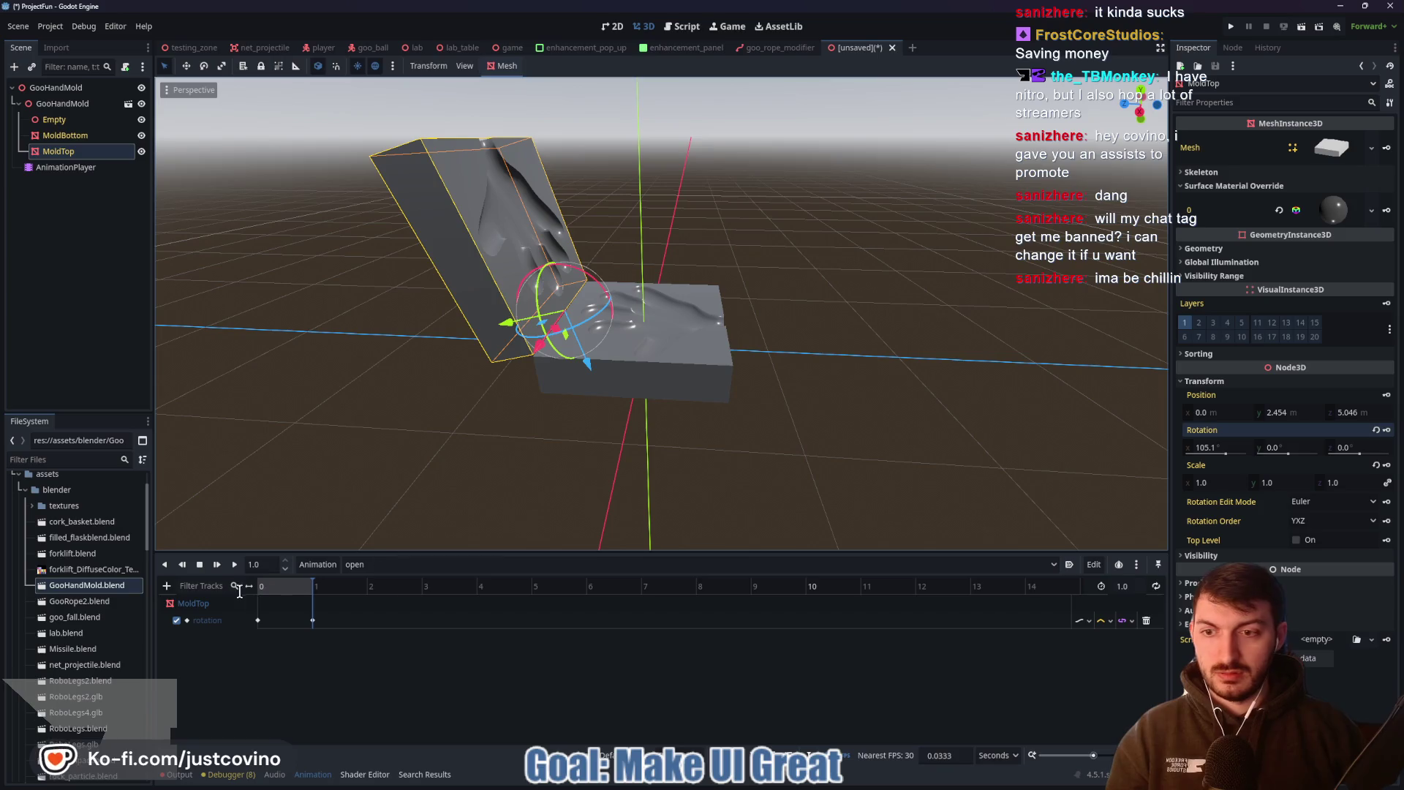
{"action": "left_click", "coordinate": [234, 566]}
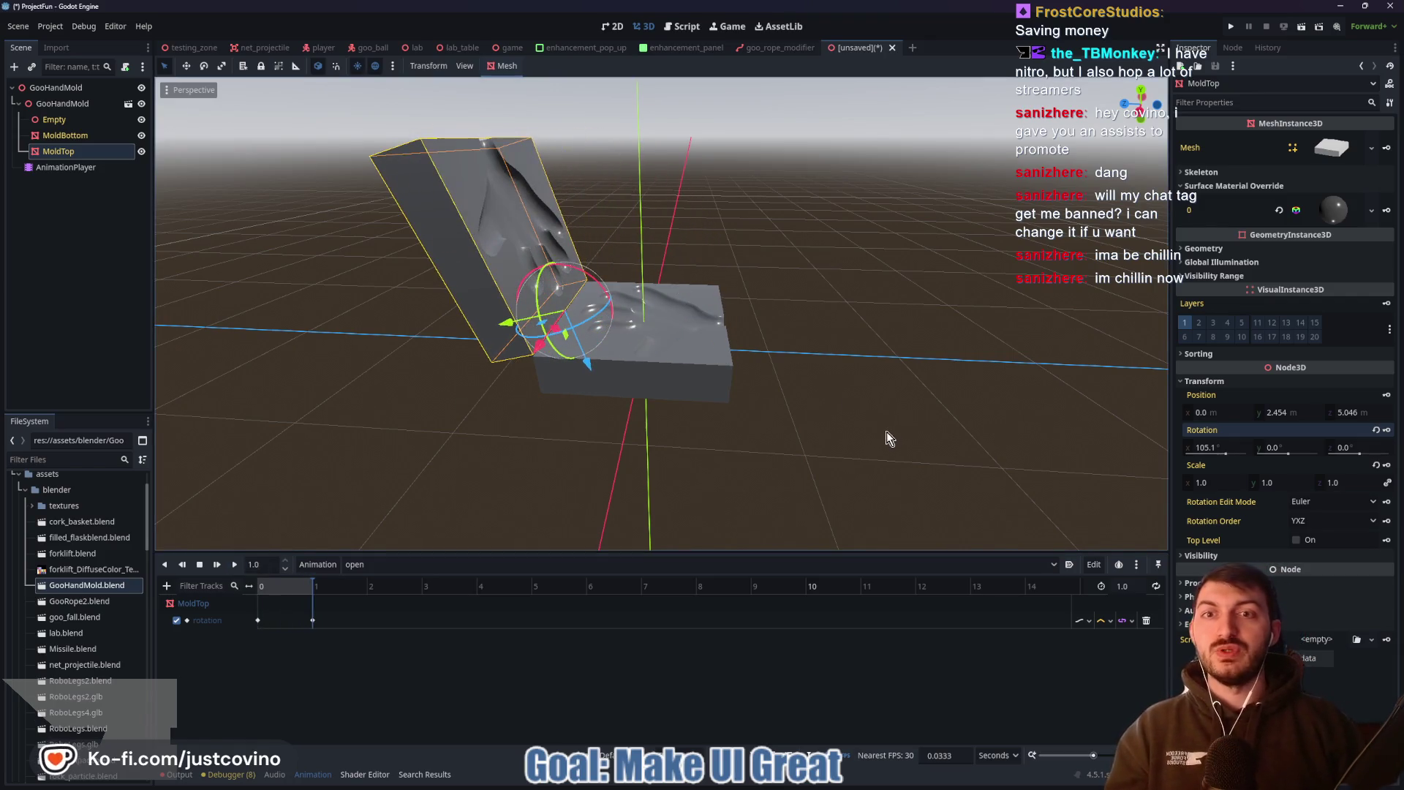
{"action": "mouse_move", "coordinate": [821, 436]}
{"action": "middle_mouse_down"}
{"action": "mouse_move", "coordinate": [664, 429]}
{"action": "mouse_move", "coordinate": [639, 410]}
{"action": "mouse_move", "coordinate": [825, 404]}
{"action": "middle_mouse_up"}
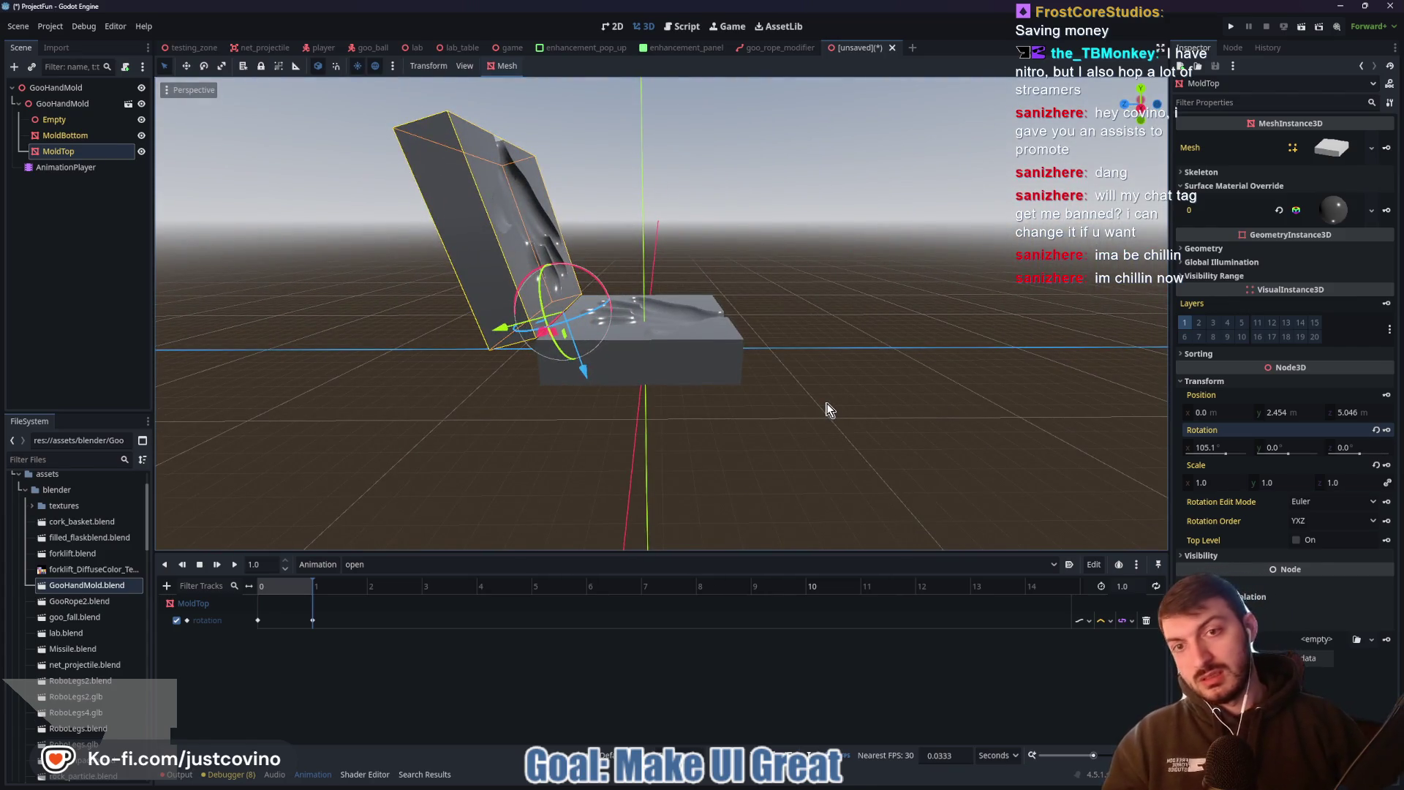